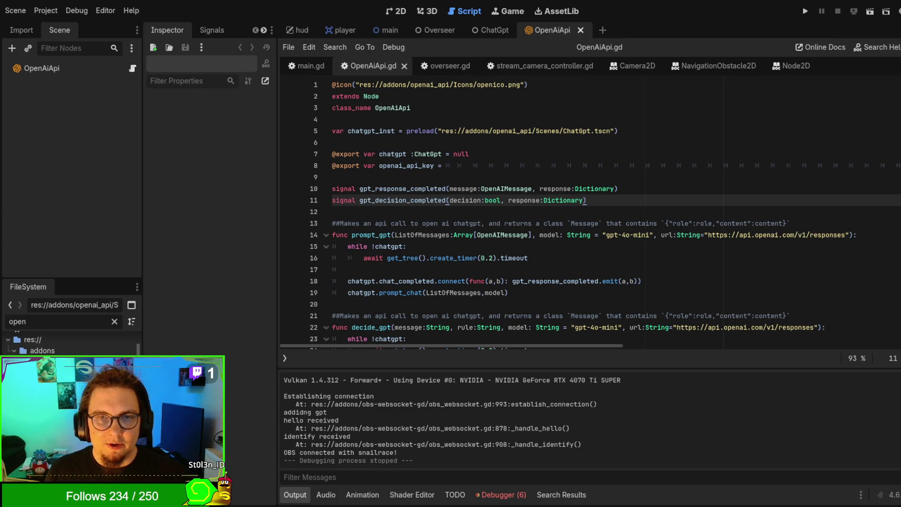
Check the openai_api_key export line in OpenAiApi.gd, then switch to the Obsidian Overview note
click(562, 162)
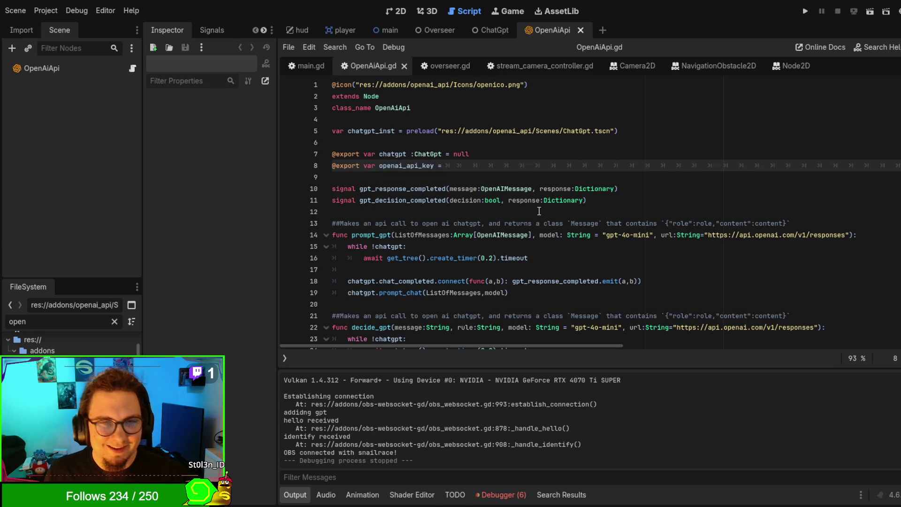
click(435, 213)
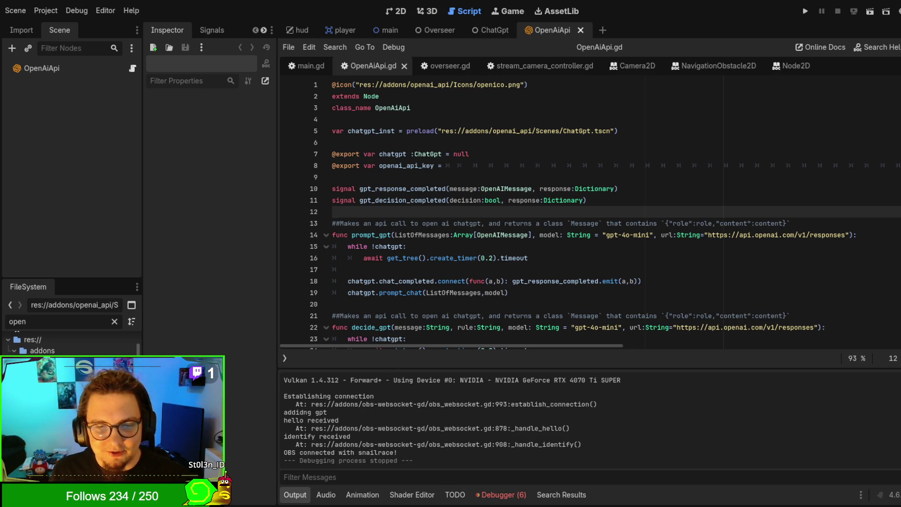
key(alt+Tab)
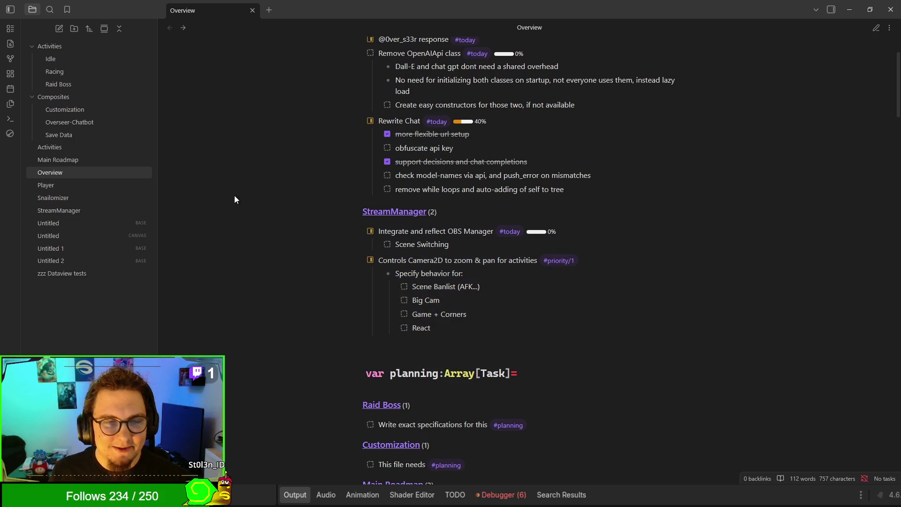
Read through the Overseer-Chatbot note's Rewrite OpenAI API tasks
click(70, 122)
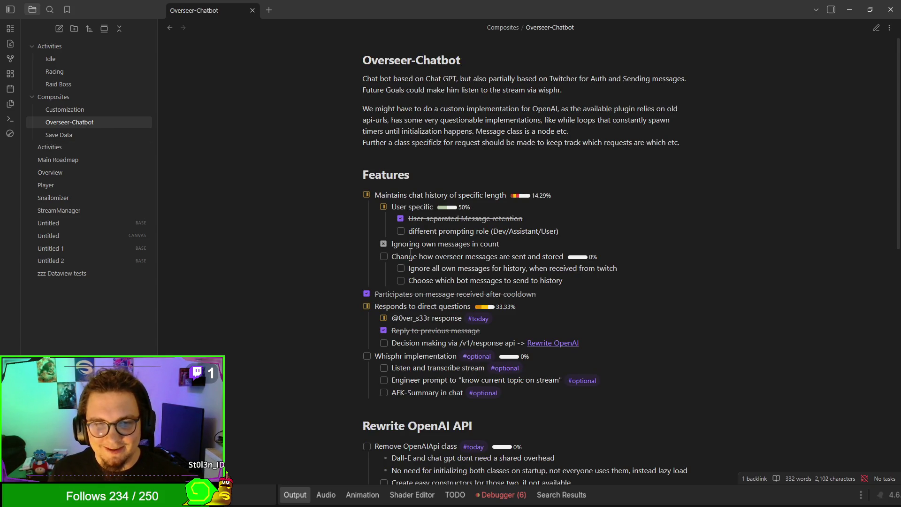
scroll(404, 277, down, 1)
scroll(399, 291, down, 2)
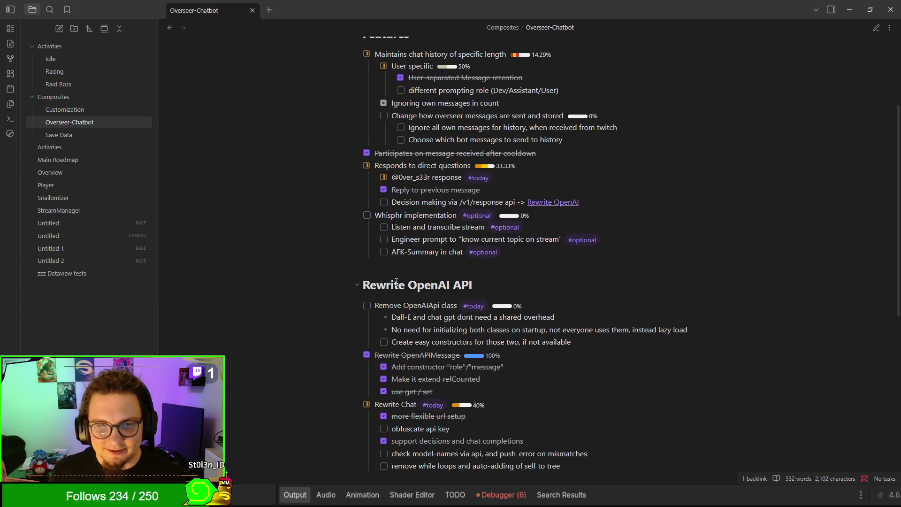
scroll(395, 277, up, 3)
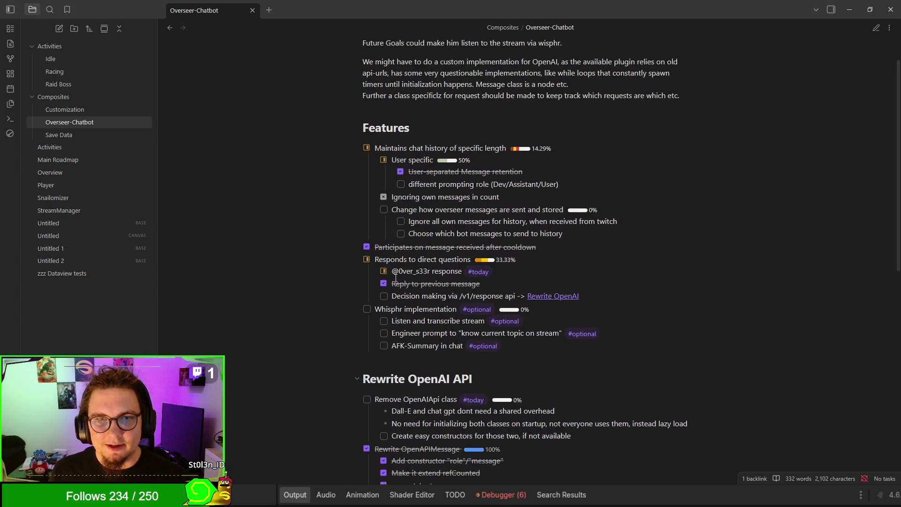
scroll(395, 277, down, 4)
scroll(301, 260, down, 1)
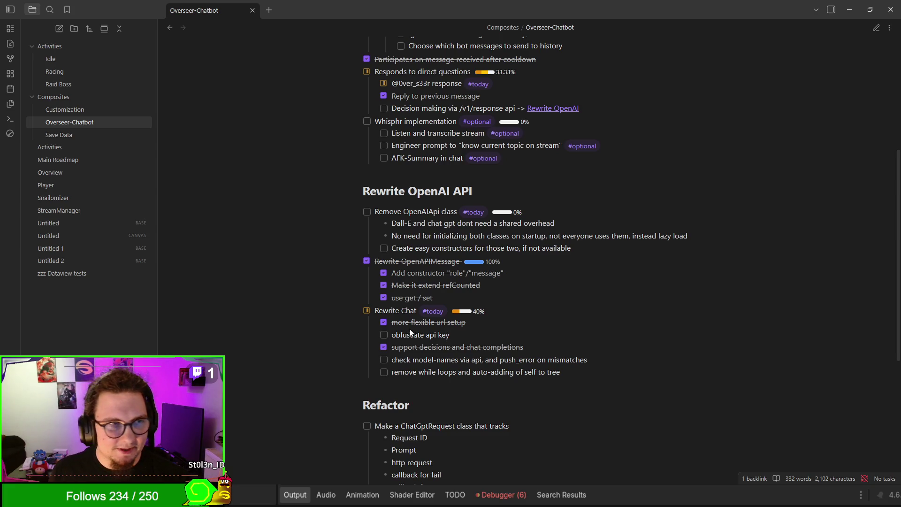
Go back to the Overview note, then minimize Obsidian to return to Godot
key(ctrl+alt+Left)
scroll(458, 342, up, 2)
scroll(459, 342, up, 1)
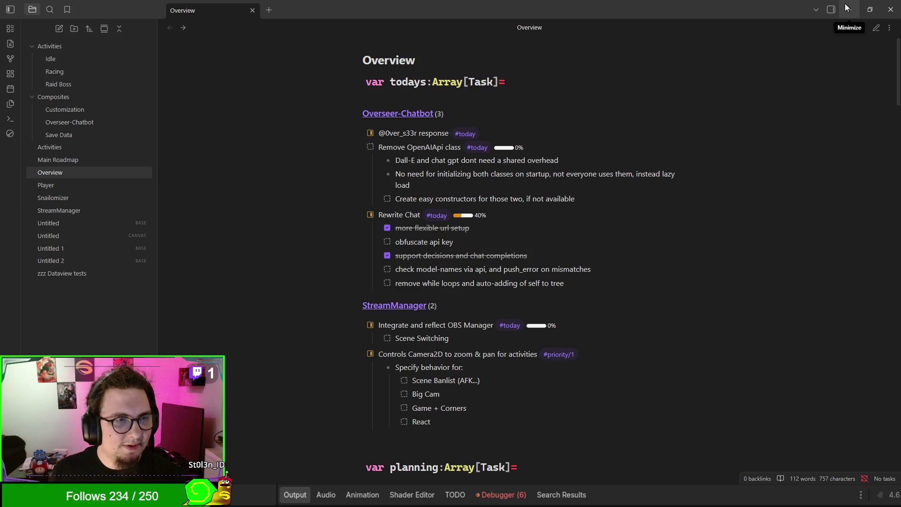
click(847, 7)
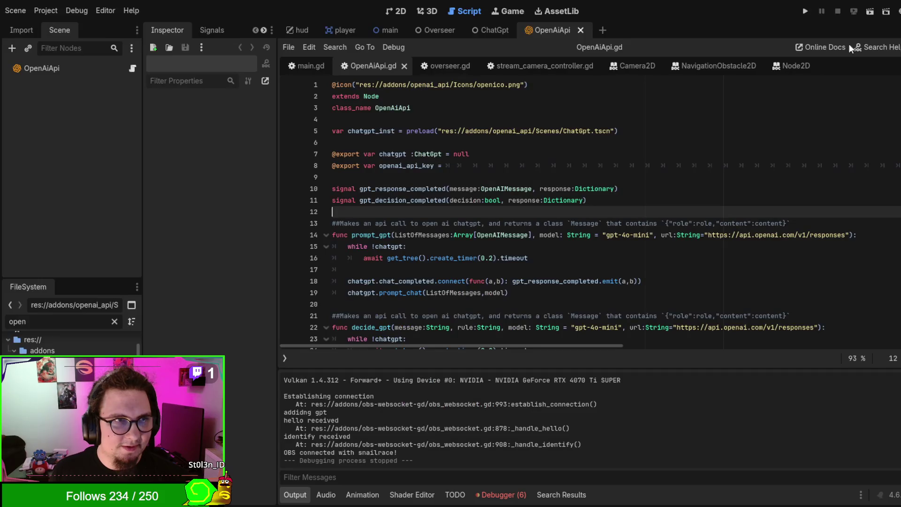
click(573, 259)
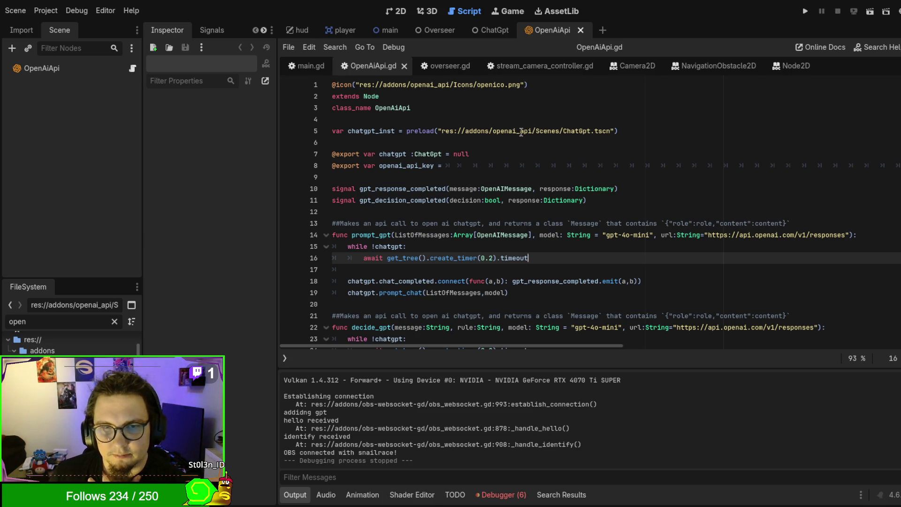
scroll(521, 133, down, 15)
scroll(518, 148, up, 7)
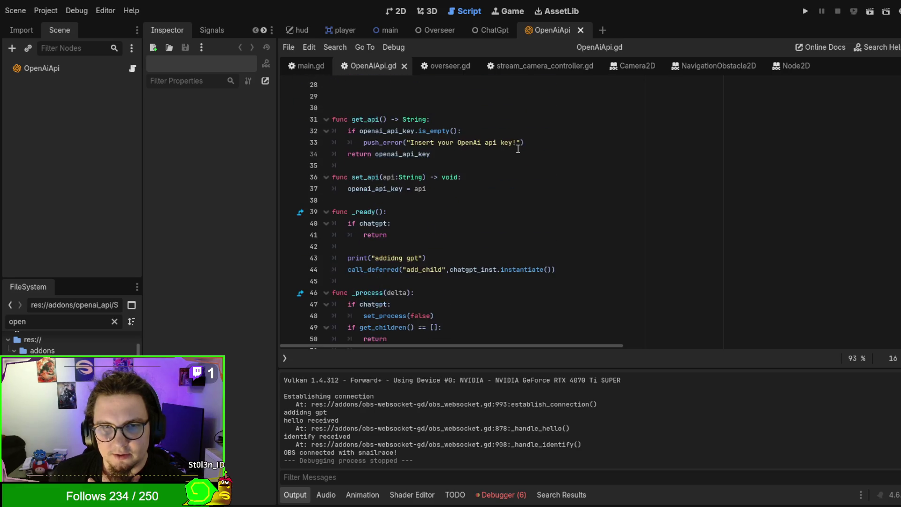
scroll(518, 148, up, 9)
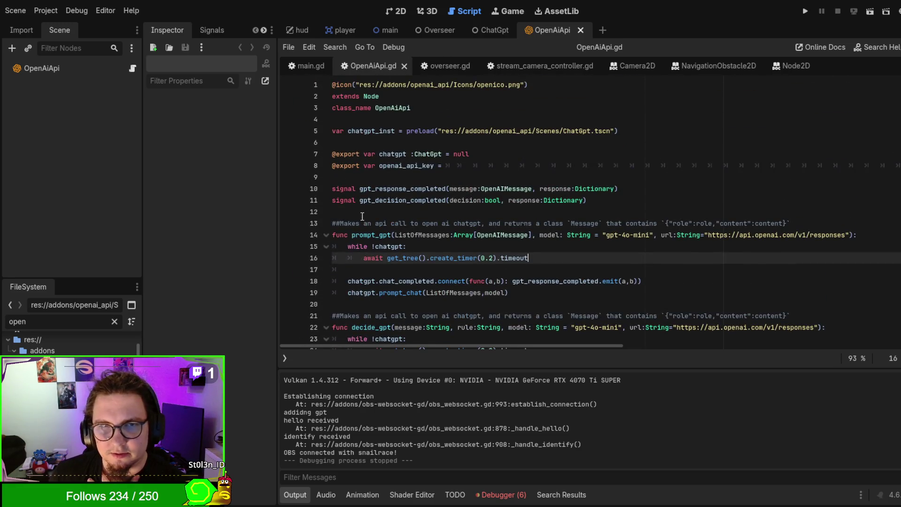
scroll(376, 218, down, 9)
scroll(408, 221, up, 8)
scroll(411, 226, down, 3)
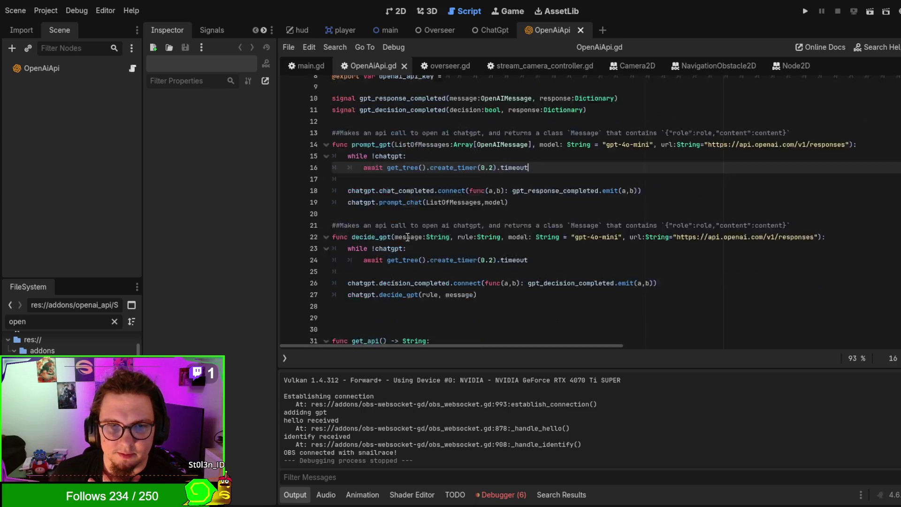
scroll(407, 224, down, 6)
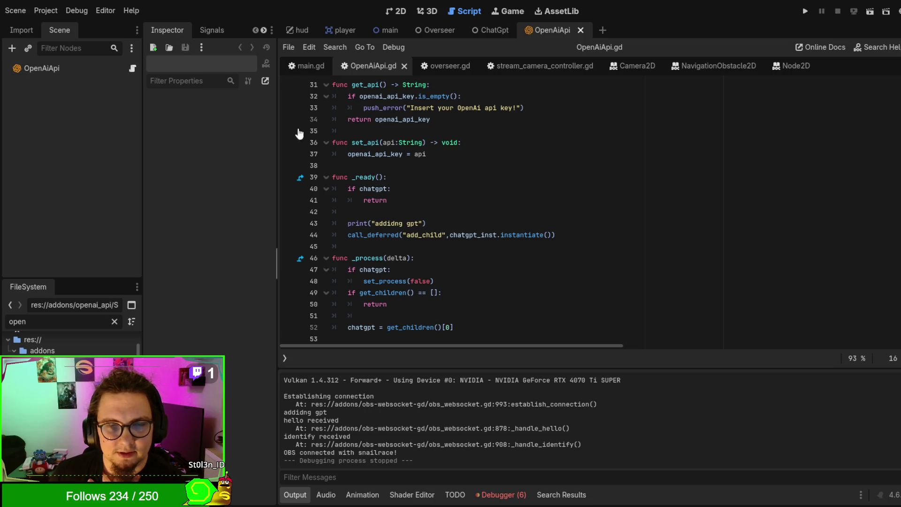
scroll(439, 141, up, 10)
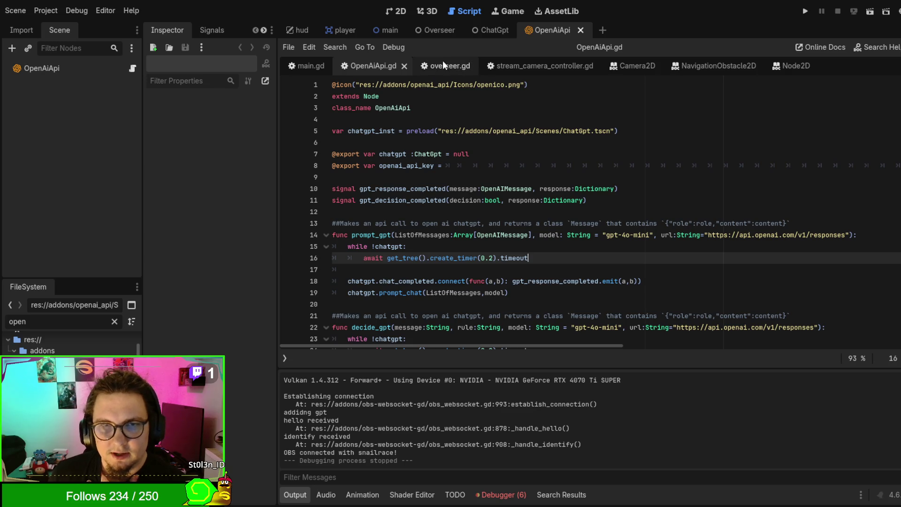
Look over the overseer.gd script from the top
click(443, 61)
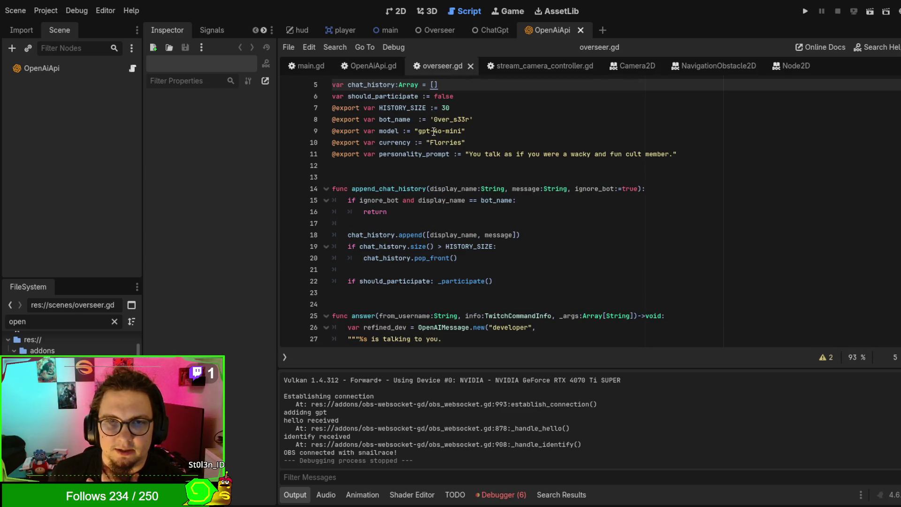
scroll(491, 195, down, 3)
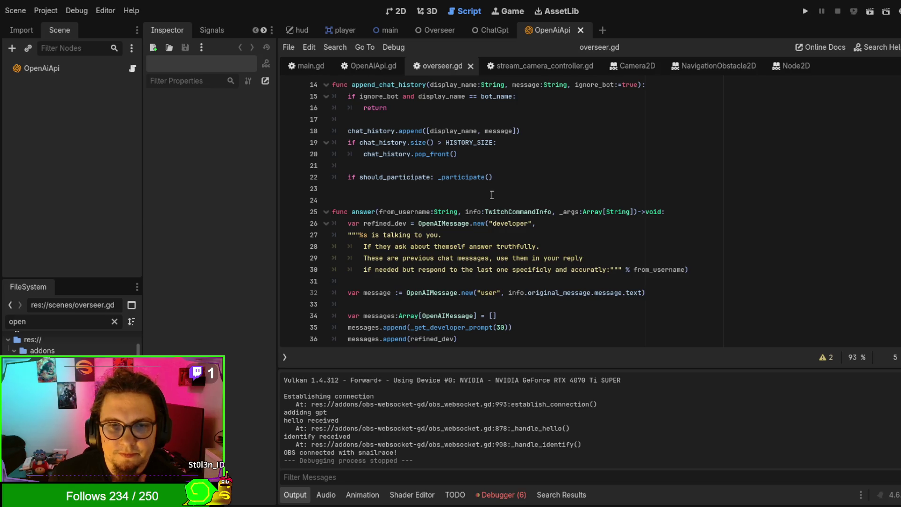
key(Up)
key(Down)
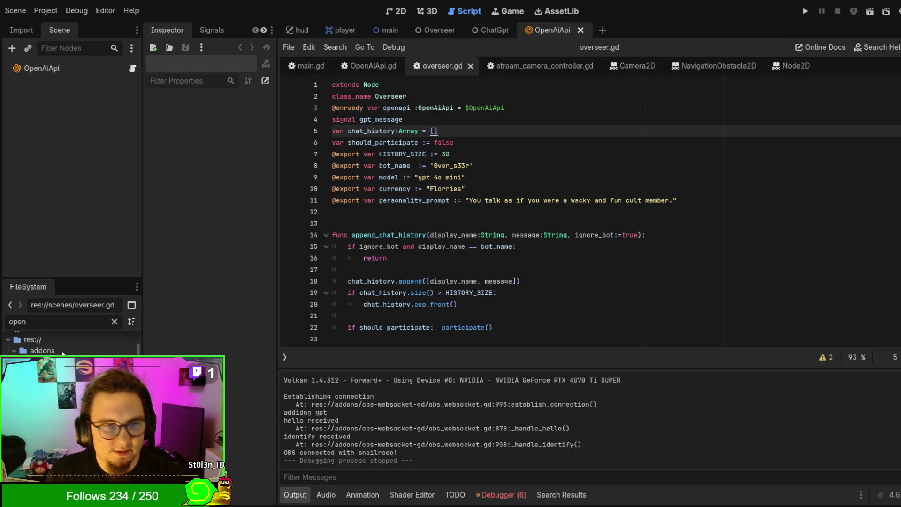
Filter the FileSystem by 'chat' and open ChatGpt.gd in the script editor
key(ctrl+a)
text(chat)
key(Down)
key(Return)
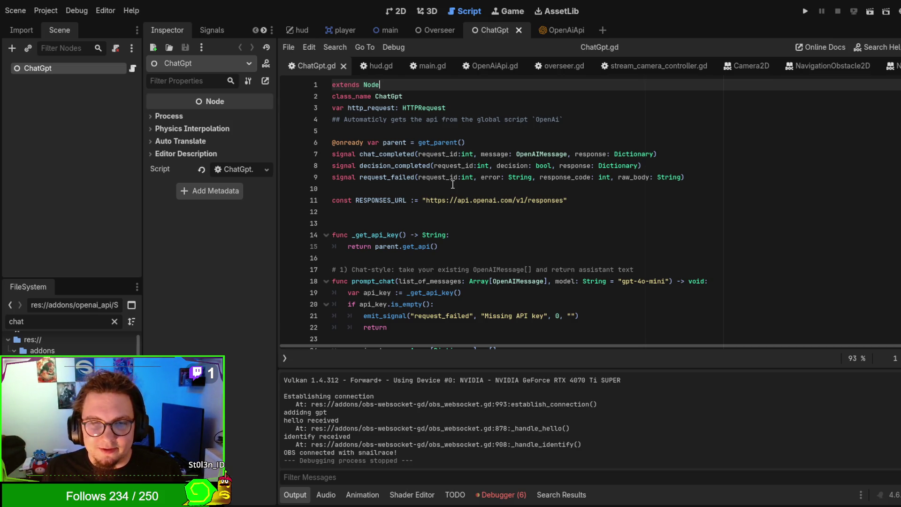
scroll(453, 184, down, 1)
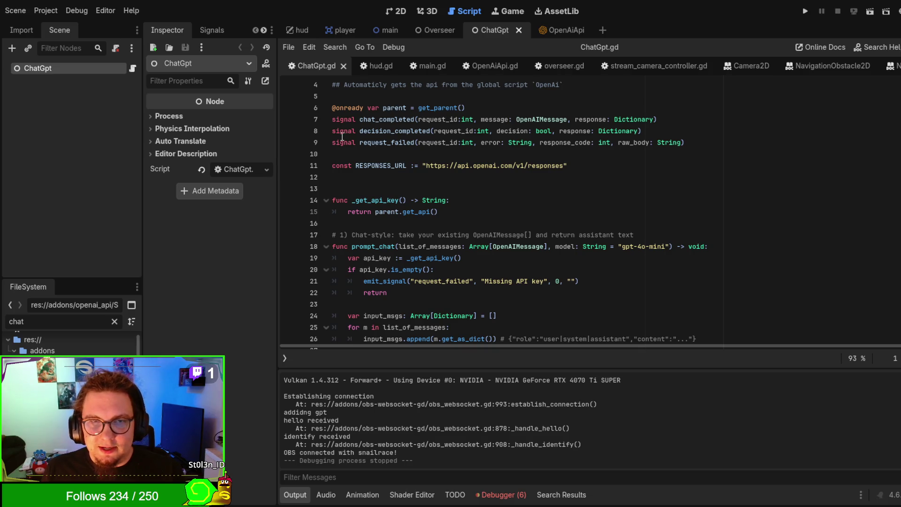
scroll(382, 151, up, 1)
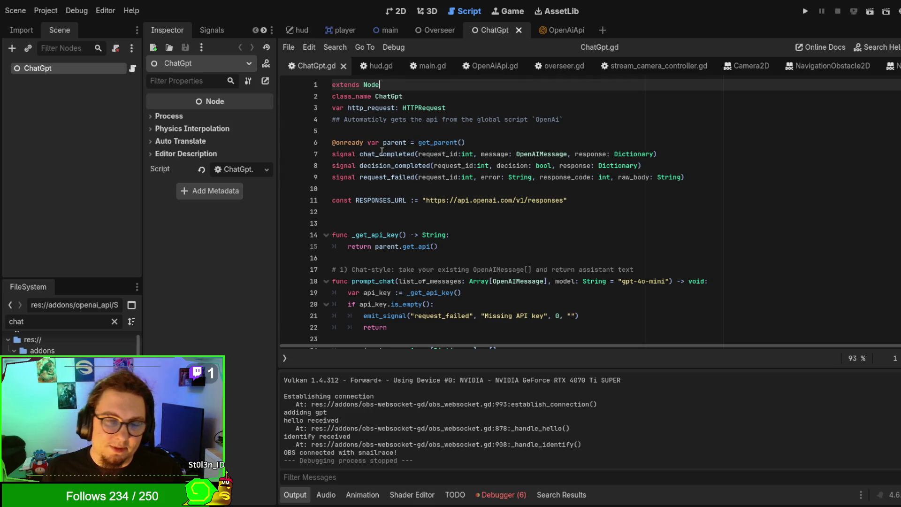
double_click(371, 155)
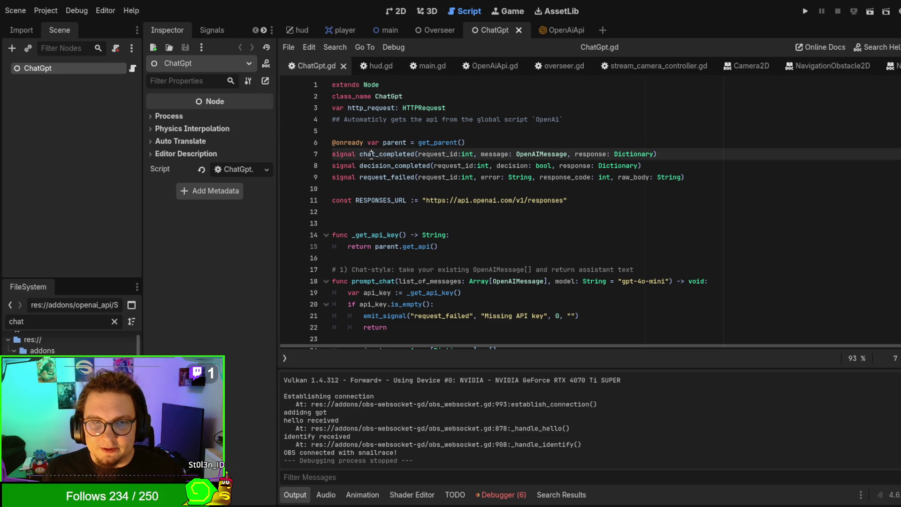
double_click(373, 177)
double_click(380, 166)
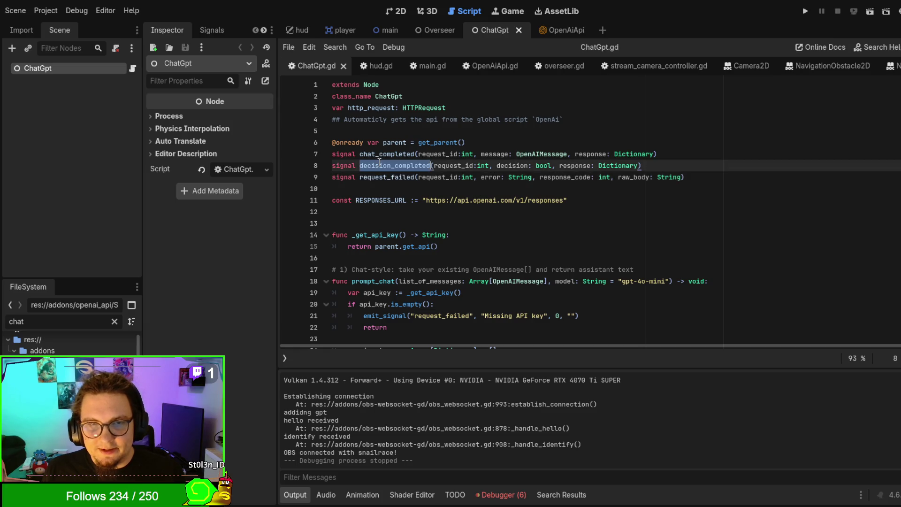
double_click(377, 177)
double_click(378, 166)
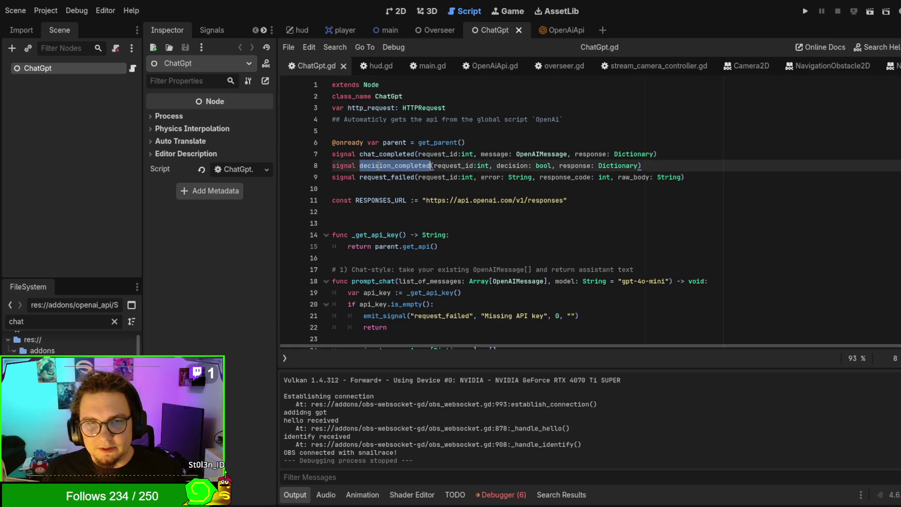
scroll(378, 165, down, 1)
scroll(378, 166, down, 7)
scroll(370, 171, up, 3)
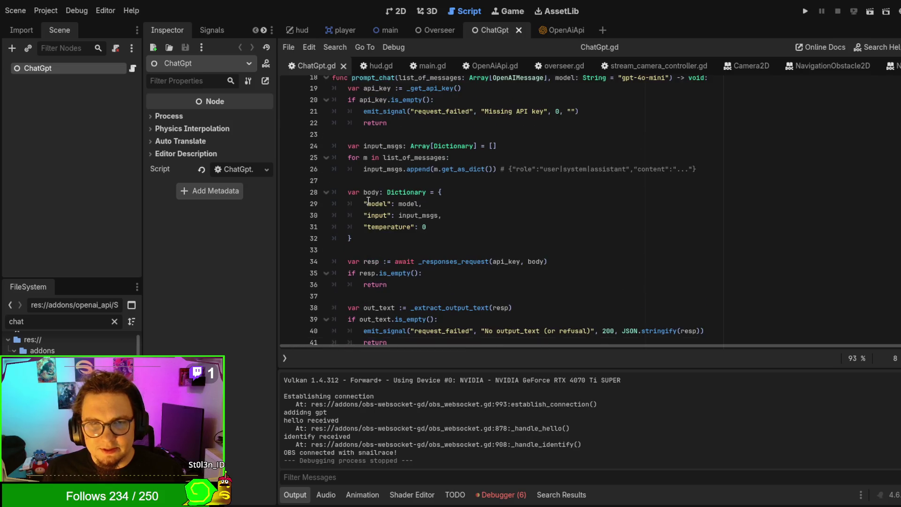
scroll(337, 117, down, 2)
scroll(337, 117, up, 2)
mouse_move(333, 113)
mouse_down()
mouse_move(492, 169)
mouse_move(518, 270)
mouse_up()
click(518, 270)
scroll(517, 270, down, 9)
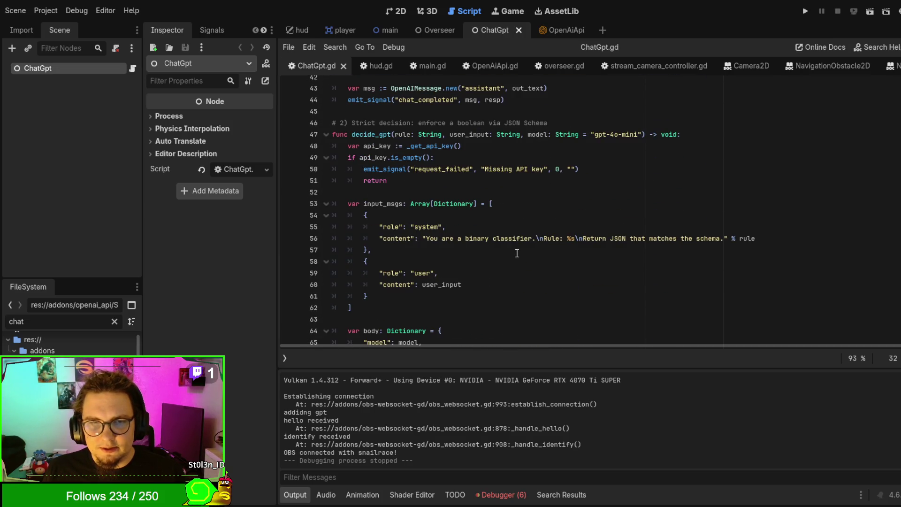
mouse_move(490, 307)
mouse_down()
mouse_move(469, 261)
mouse_move(337, 203)
mouse_up()
scroll(527, 247, down, 9)
scroll(527, 248, up, 4)
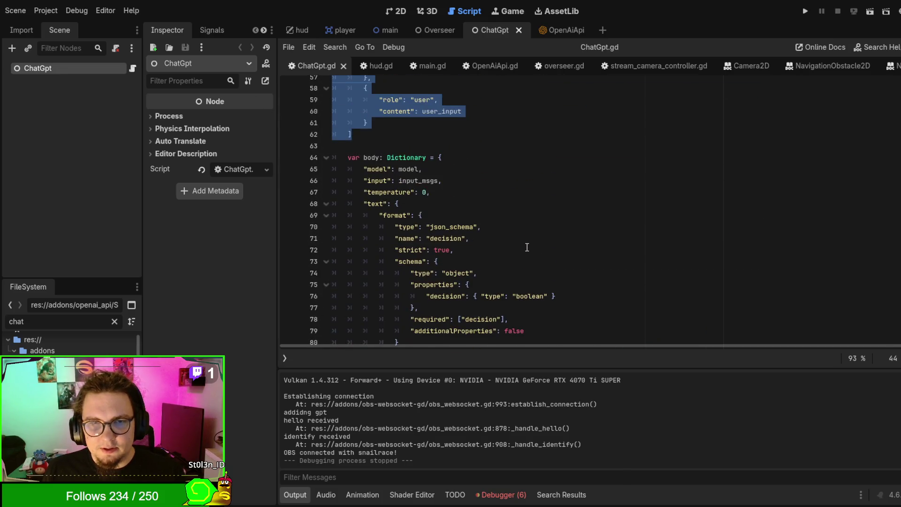
mouse_move(345, 148)
mouse_down()
mouse_move(470, 329)
mouse_move(564, 221)
mouse_up()
click(565, 214)
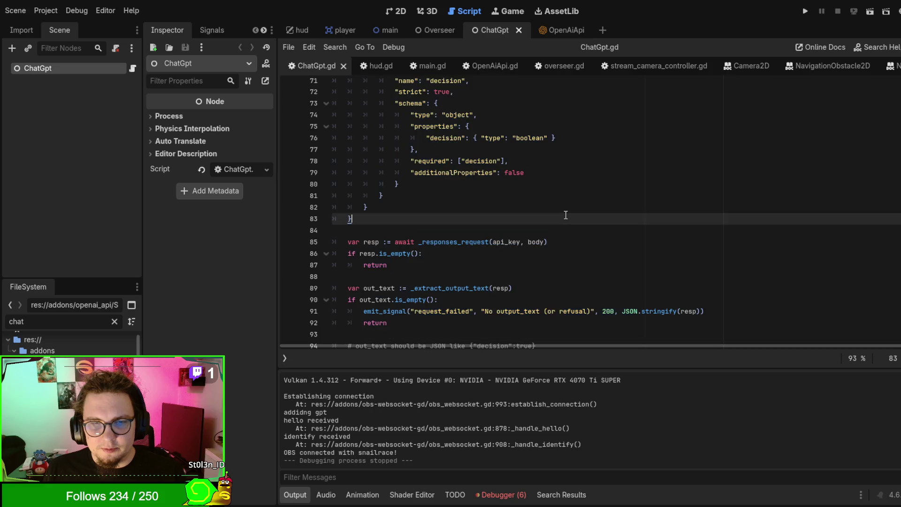
scroll(565, 216, down, 4)
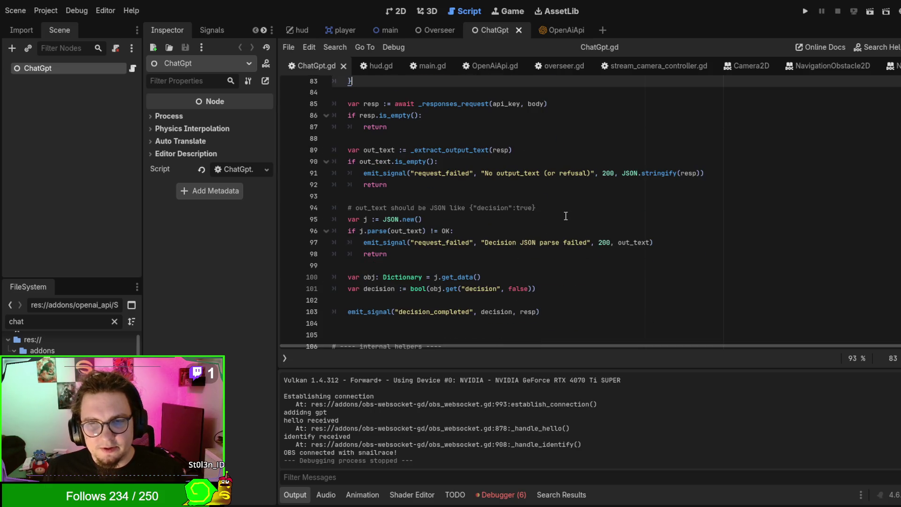
scroll(478, 243, up, 1)
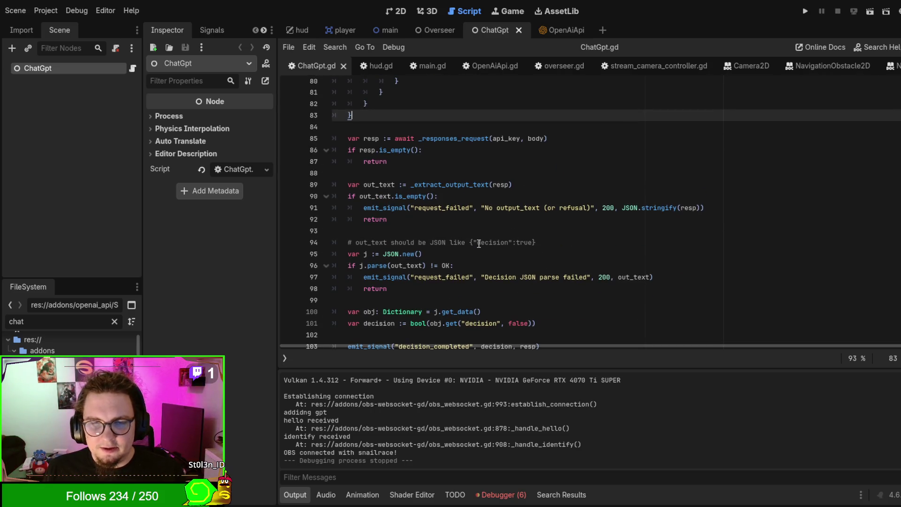
scroll(478, 243, down, 2)
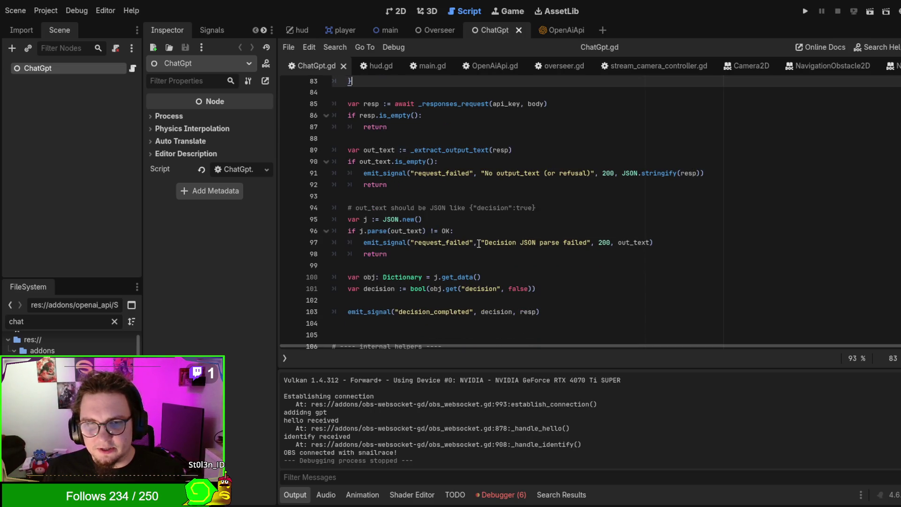
scroll(479, 244, down, 3)
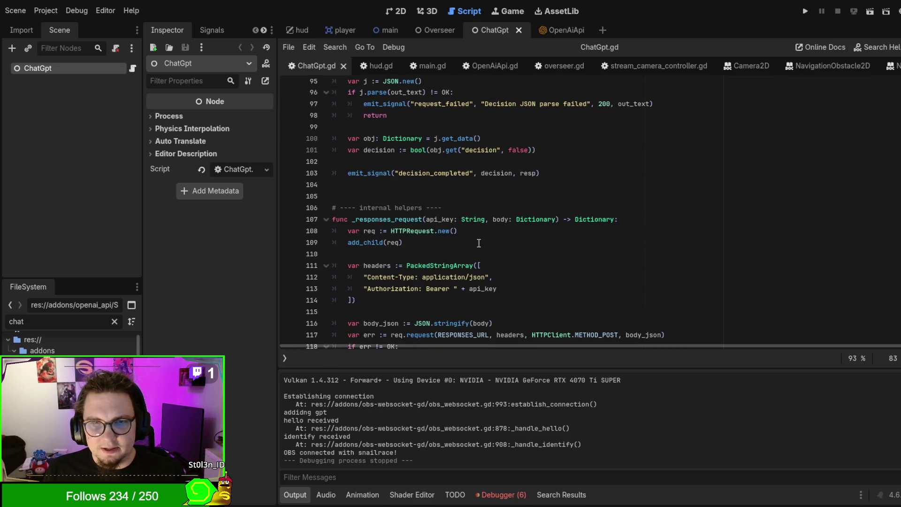
scroll(479, 242, up, 3)
key(shift+Down)
key(shift+Down)
key(shift+Down)
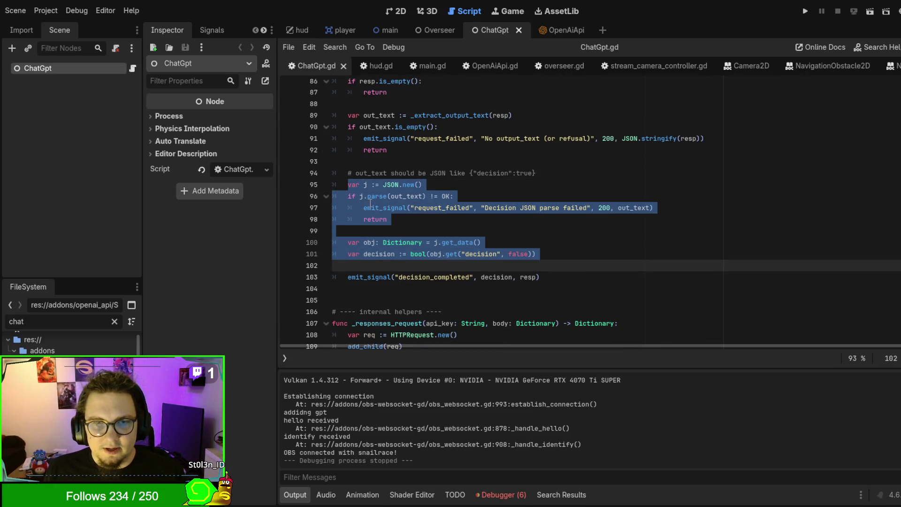
key(Up)
key(Up)
key(Up)
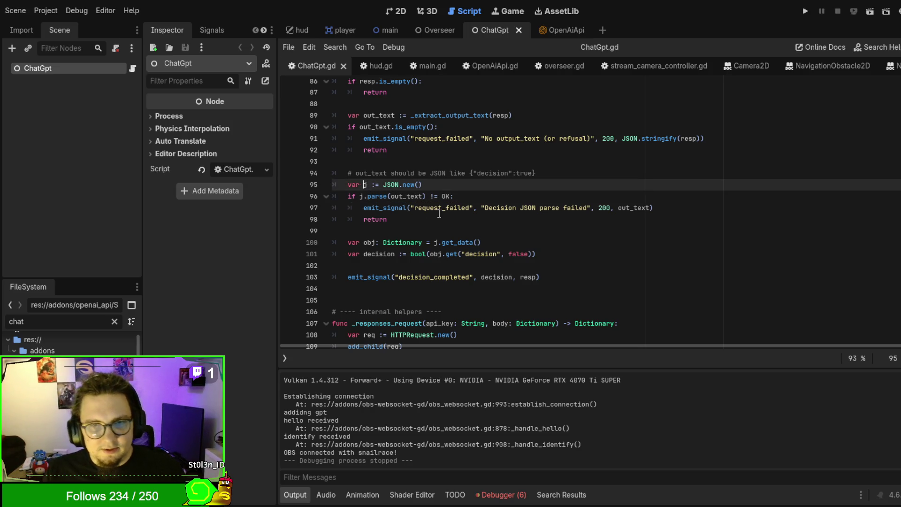
Rename the variable j to json on lines 95, 96 and 100
text(on)
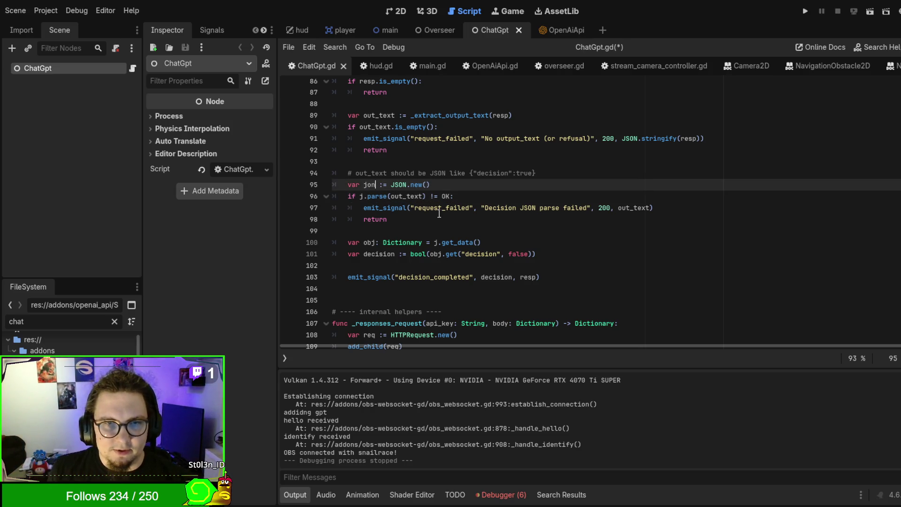
text(s)
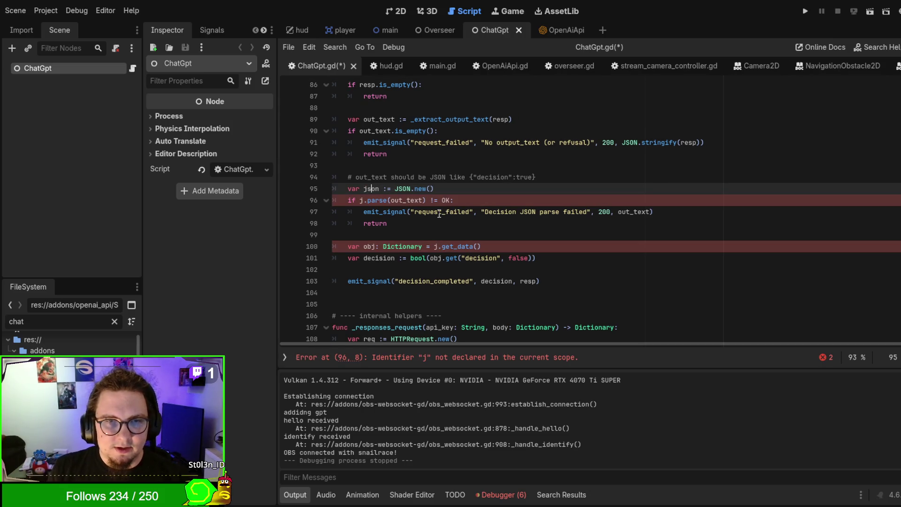
click(363, 200)
text(son)
click(437, 245)
text(son)
Scroll down through the rest of ChatGpt.gd, briefly selecting lines 133–148
scroll(659, 256, down, 2)
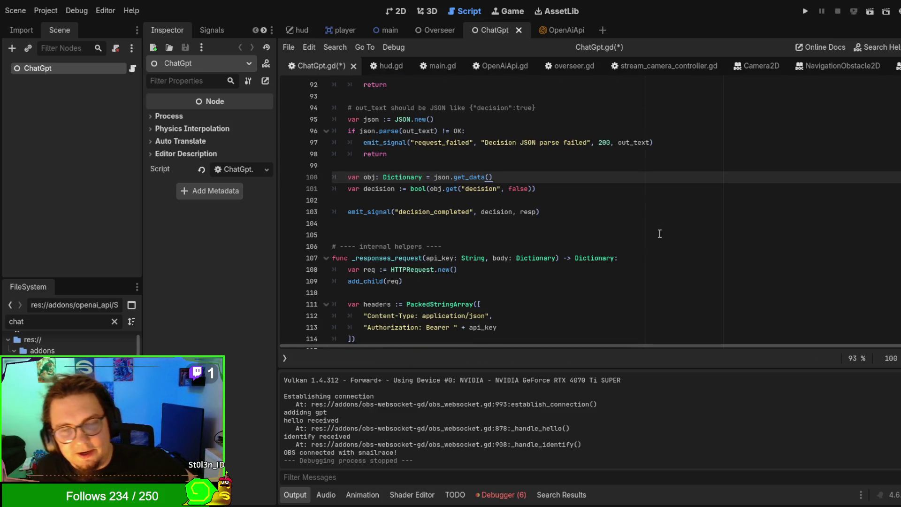
scroll(657, 235, down, 2)
scroll(656, 207, down, 2)
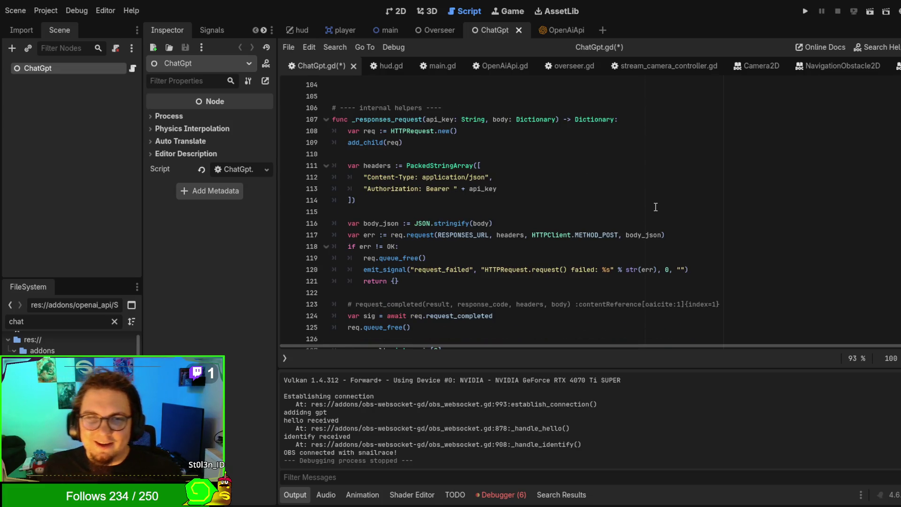
scroll(655, 207, up, 6)
scroll(633, 211, down, 4)
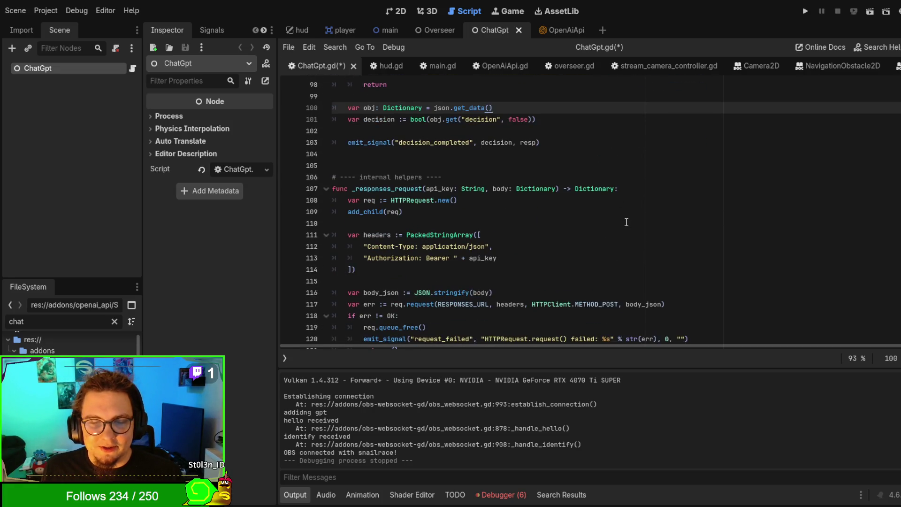
scroll(626, 222, down, 2)
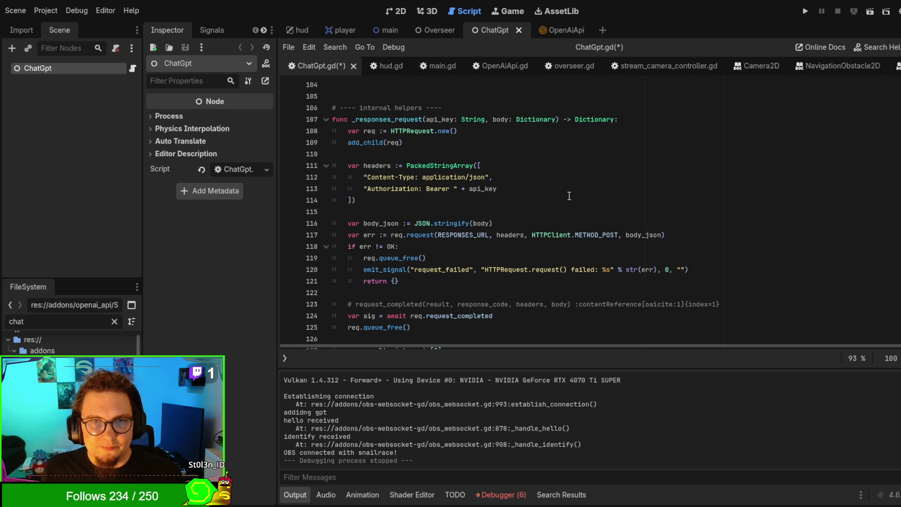
scroll(569, 195, down, 3)
scroll(569, 196, down, 2)
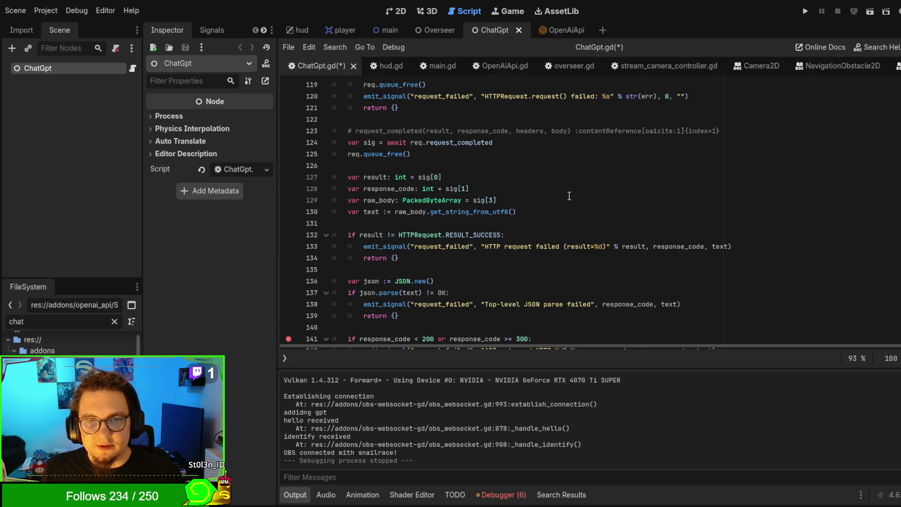
scroll(569, 196, down, 2)
scroll(569, 195, down, 2)
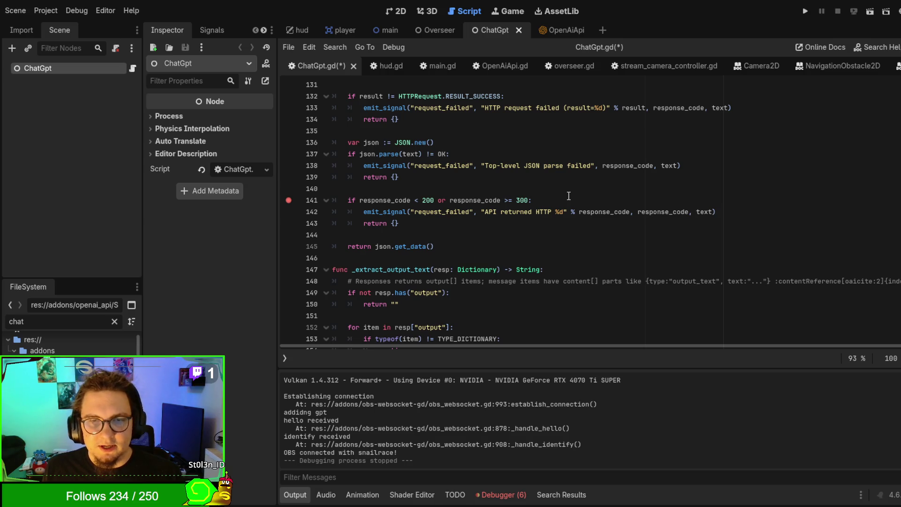
drag(520, 281, 291, 111)
click(593, 257)
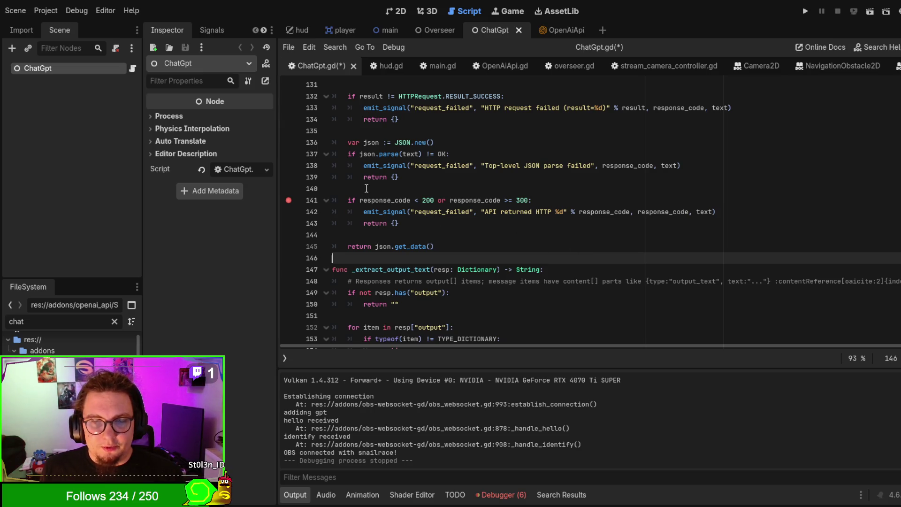
Highlight request_failed on line 142 to see its uses, then return up and select decision_completed
double_click(446, 212)
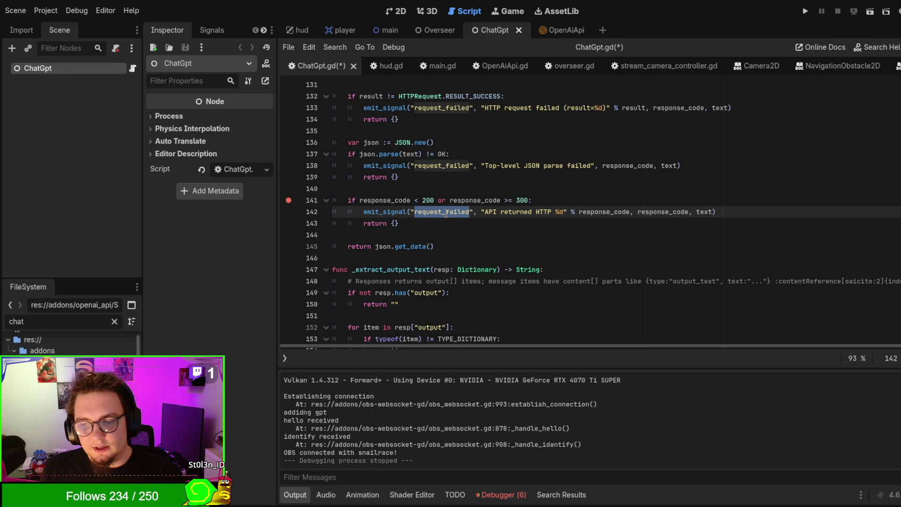
click(422, 234)
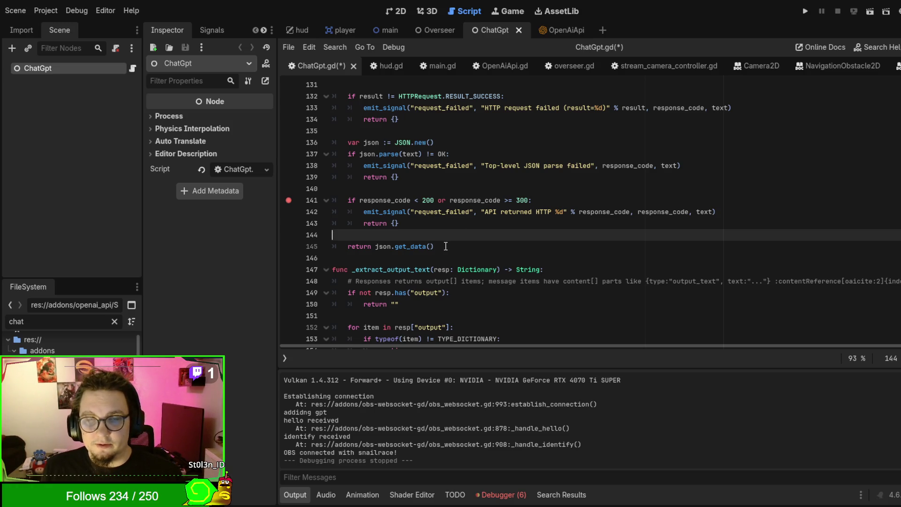
scroll(448, 245, up, 2)
scroll(448, 246, up, 7)
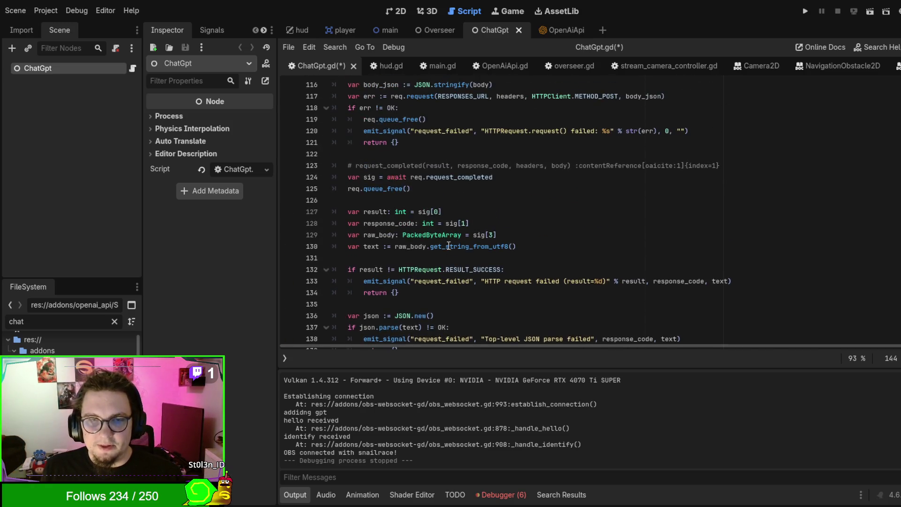
scroll(449, 245, down, 6)
scroll(449, 246, down, 3)
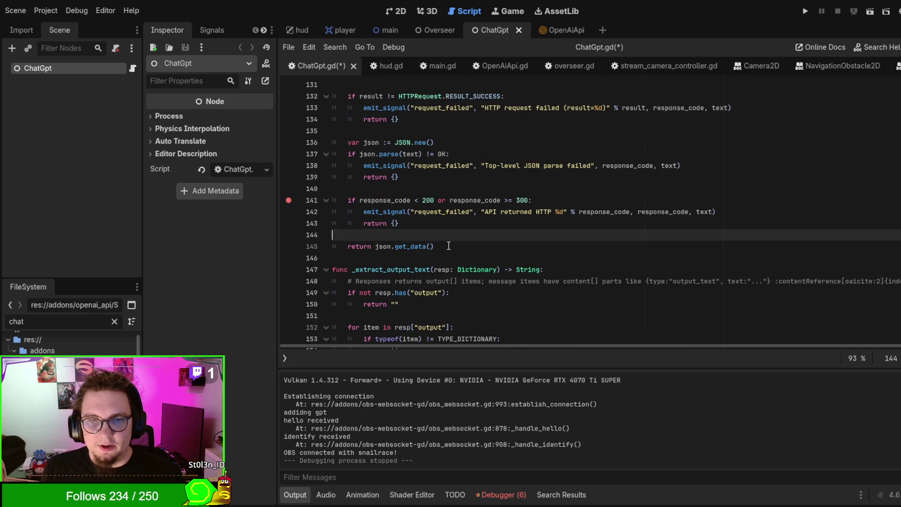
scroll(448, 246, down, 3)
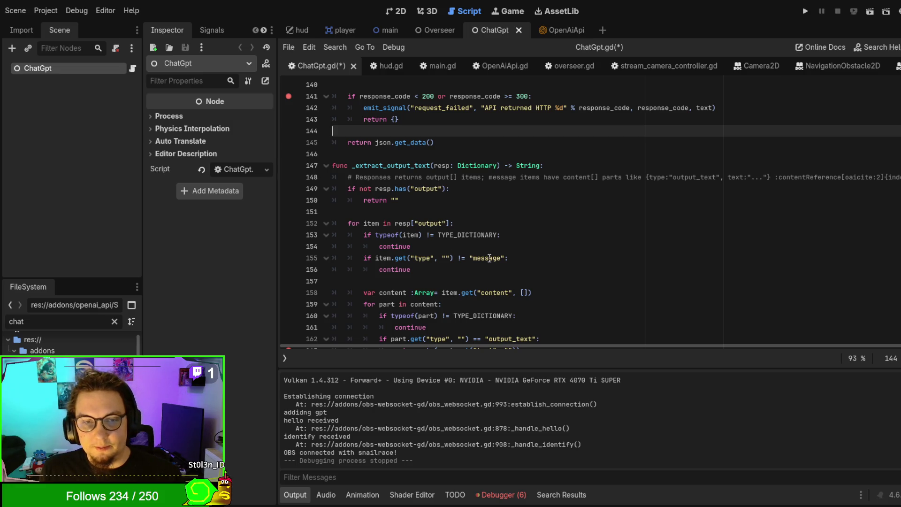
scroll(477, 250, down, 3)
scroll(476, 250, up, 1)
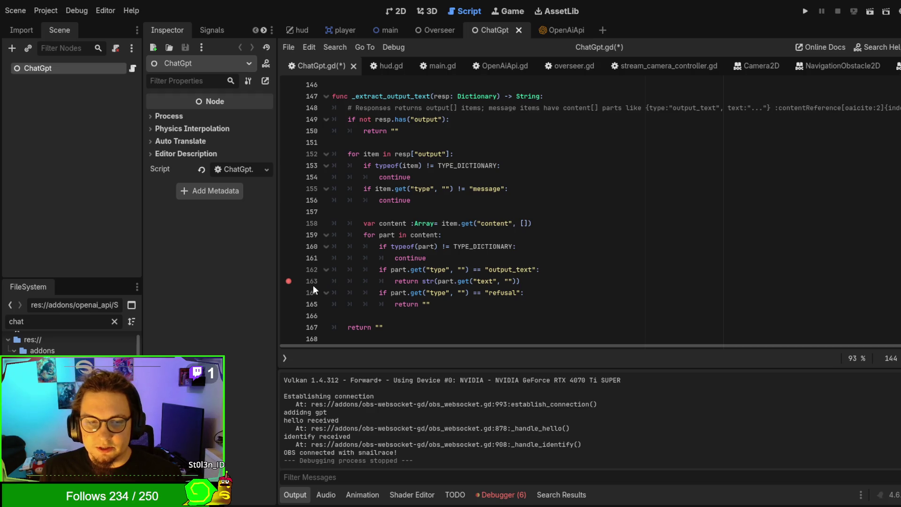
scroll(510, 274, up, 6)
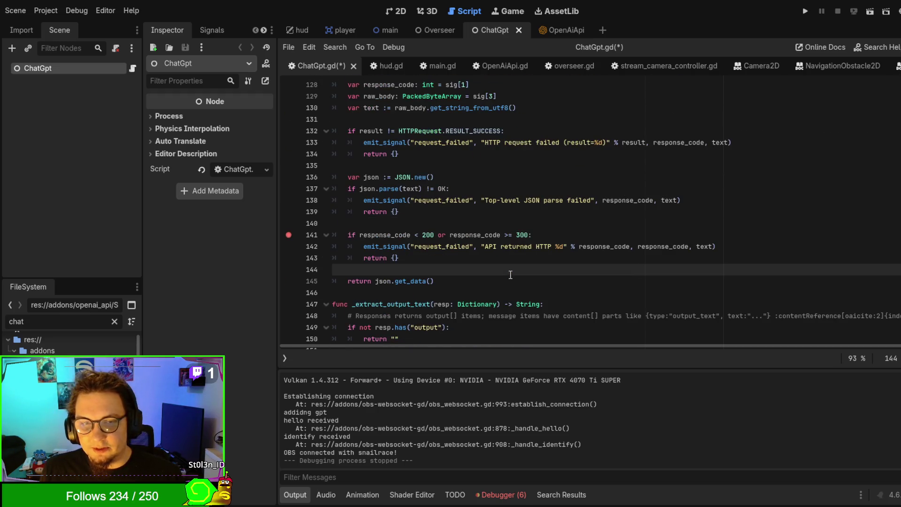
scroll(511, 274, up, 12)
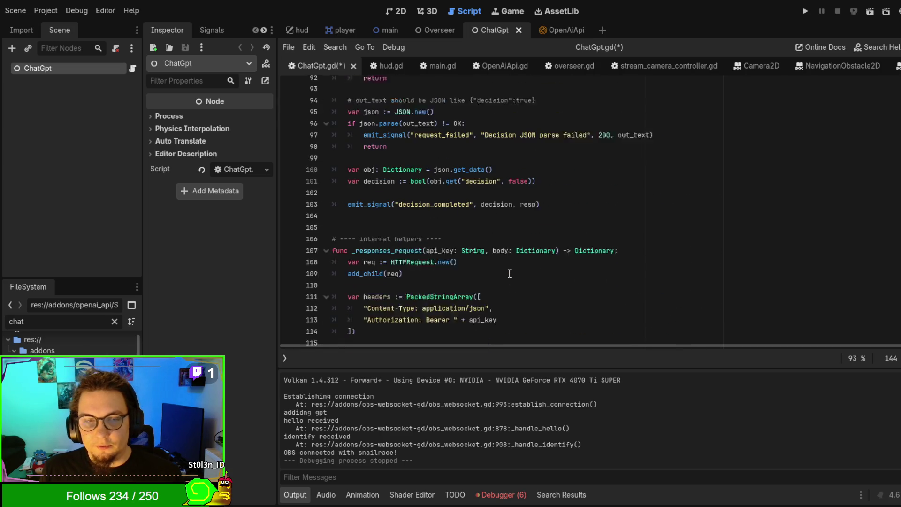
scroll(509, 274, up, 4)
scroll(502, 270, up, 4)
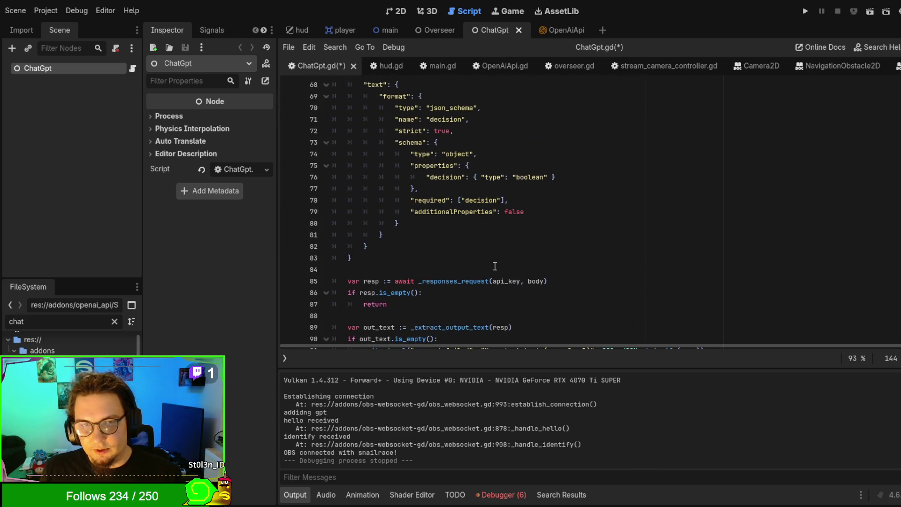
scroll(394, 224, up, 6)
scroll(395, 224, up, 6)
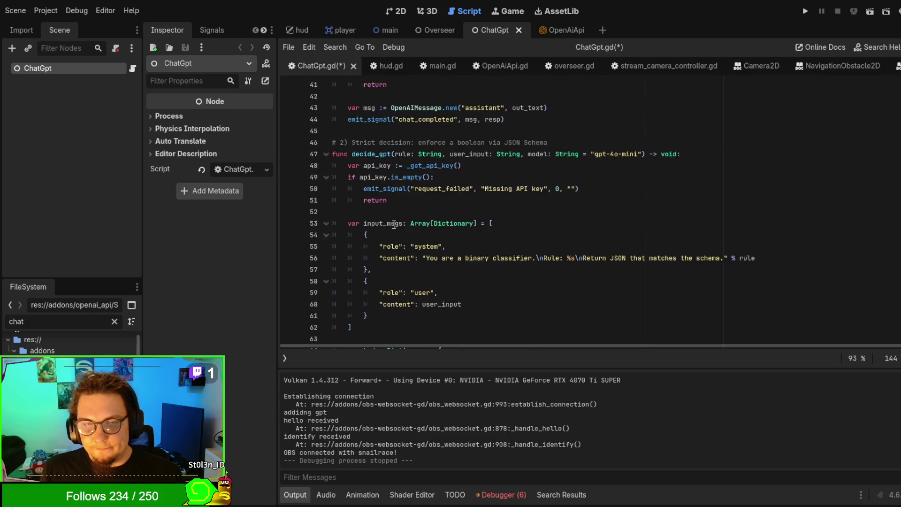
scroll(394, 225, up, 10)
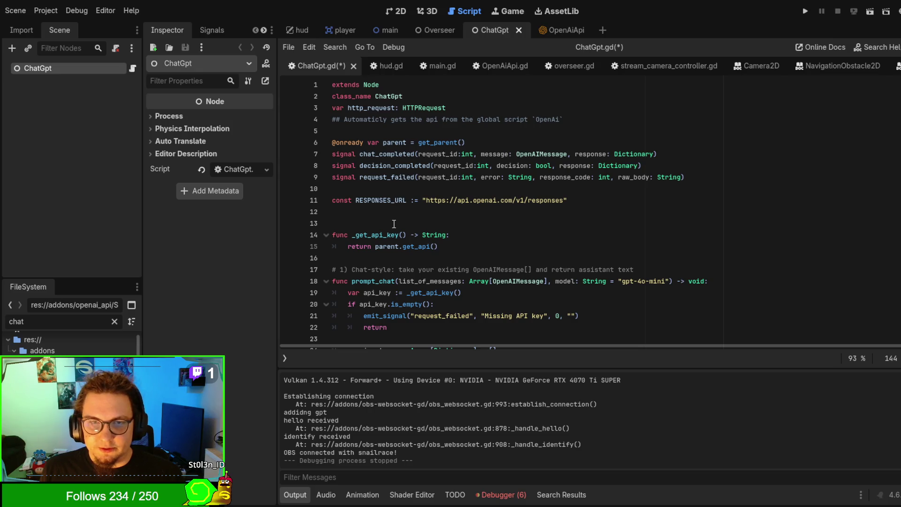
double_click(382, 165)
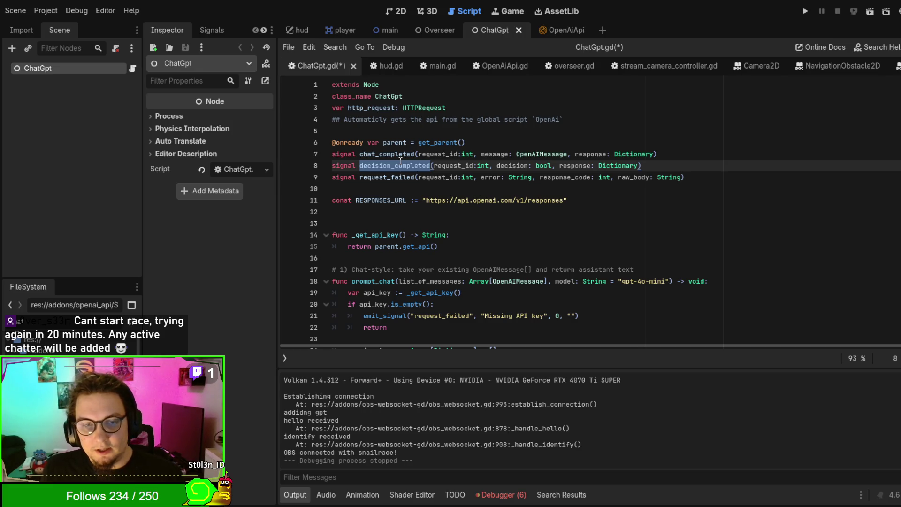
Inspect the chat_completed, decision_completed and request_failed signal names, then save ChatGpt.gd
double_click(410, 176)
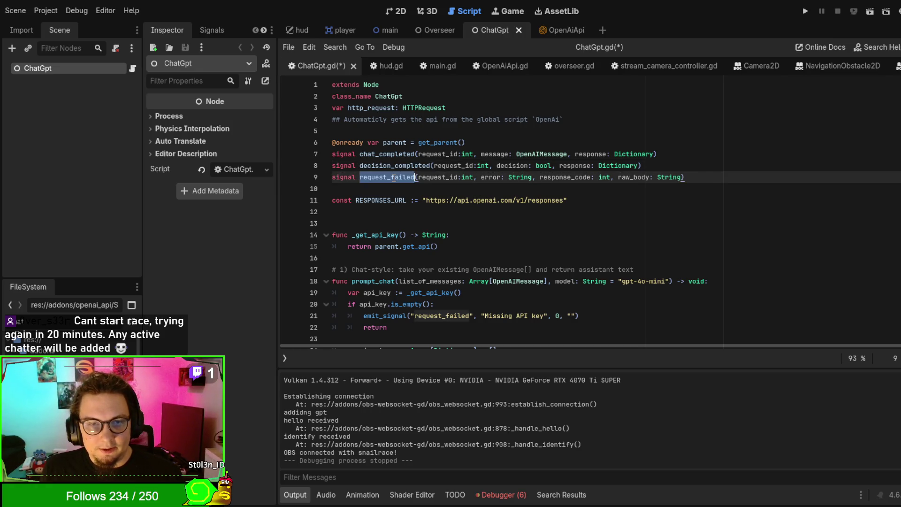
double_click(391, 167)
double_click(385, 154)
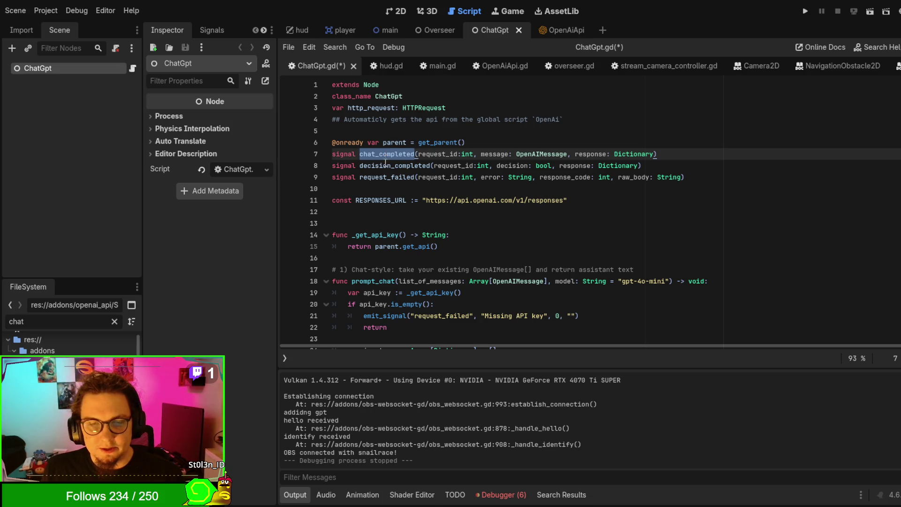
double_click(386, 165)
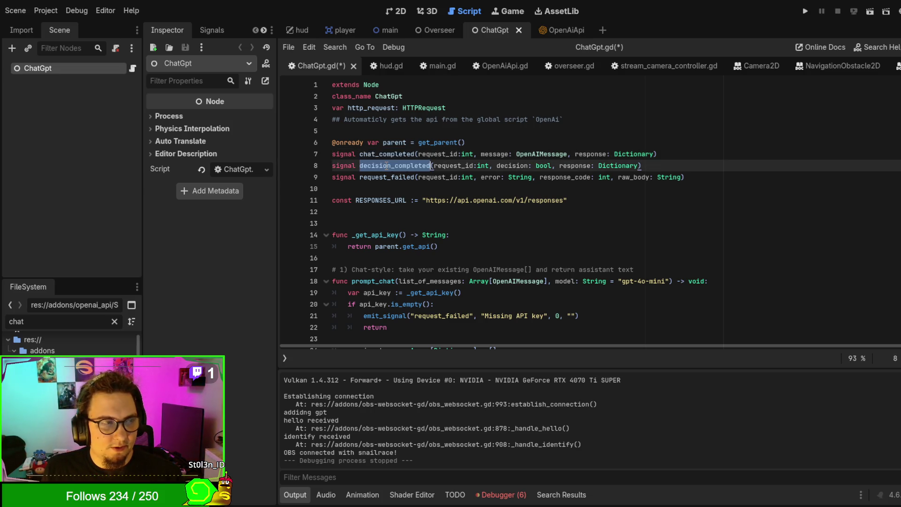
click(385, 131)
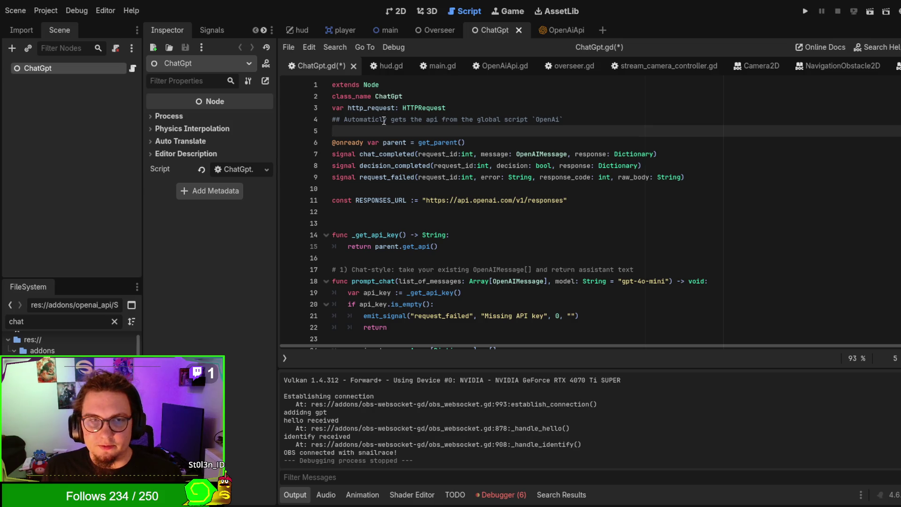
click(384, 164)
key(ctrl+s)
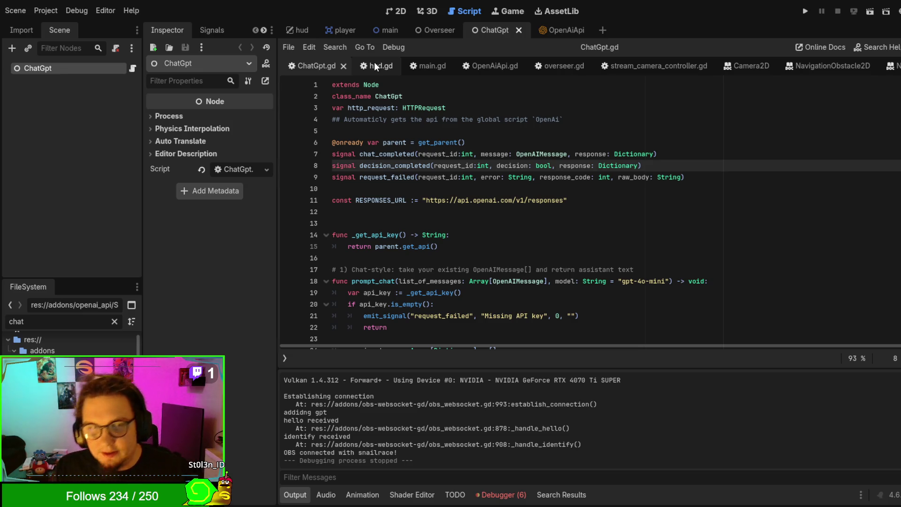
click(433, 66)
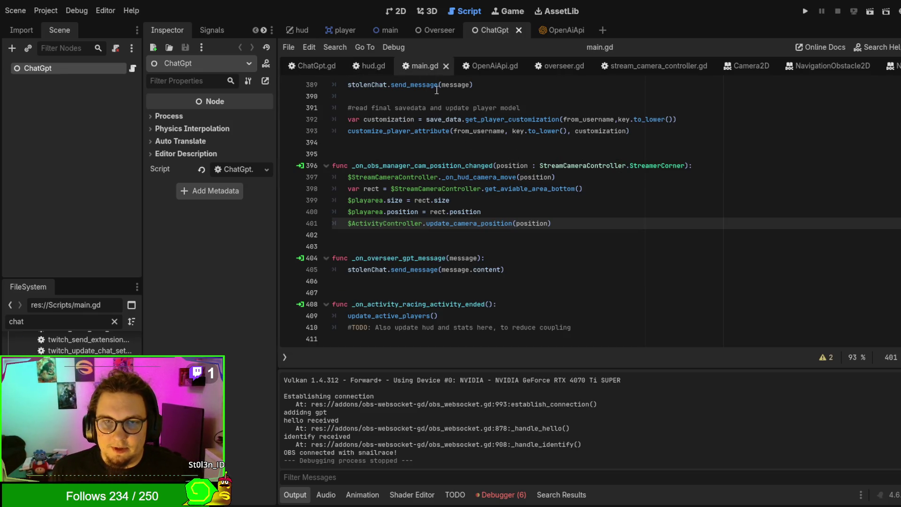
key(alt+Tab)
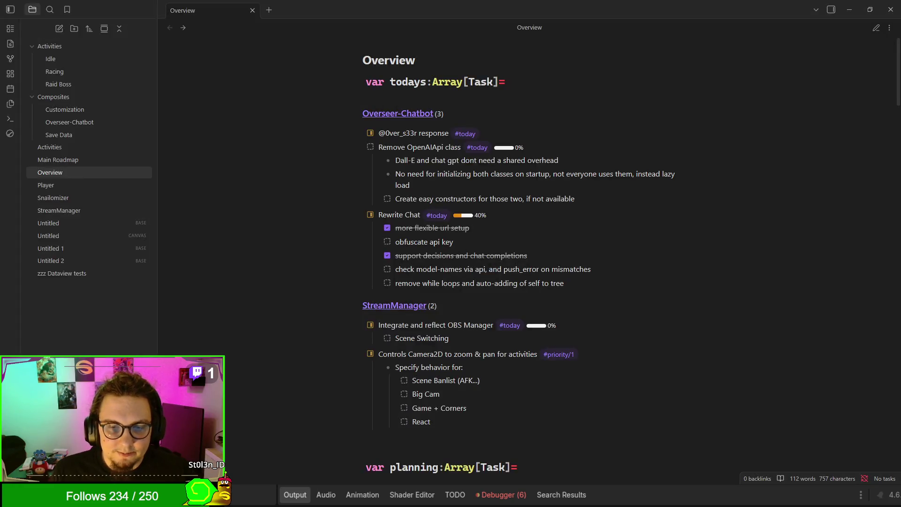
mouse_move(330, 384)
mouse_down()
mouse_move(412, 378)
mouse_move(399, 305)
mouse_up()
scroll(398, 305, down, 1)
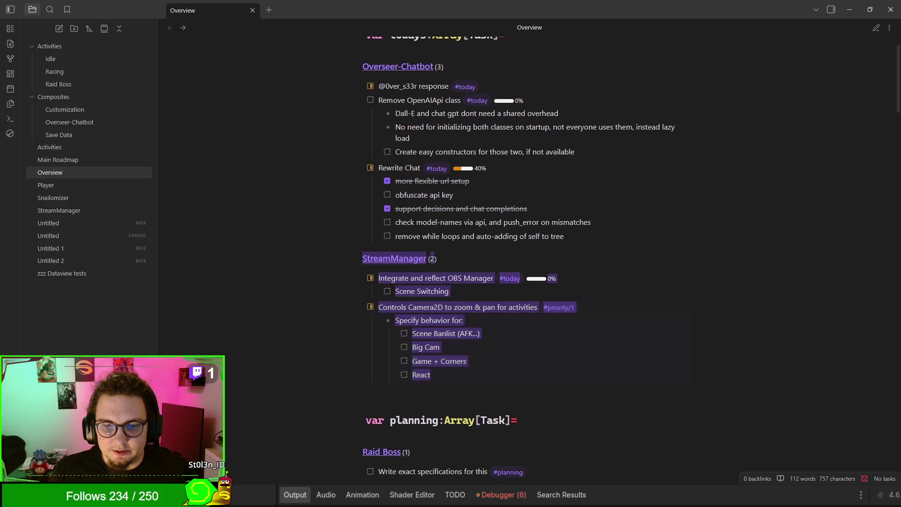
key(alt+Tab)
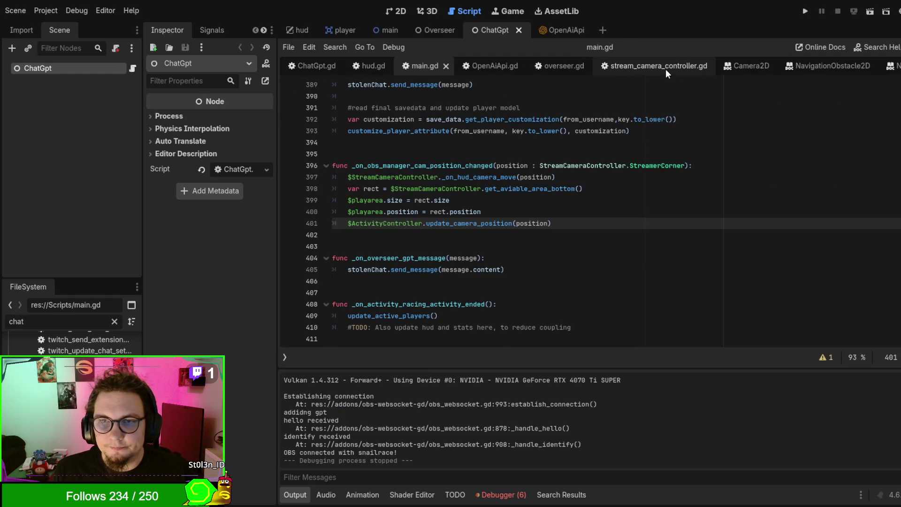
Switch to stream_camera_controller.gd and scroll up to read it from the top
click(645, 232)
scroll(646, 223, up, 2)
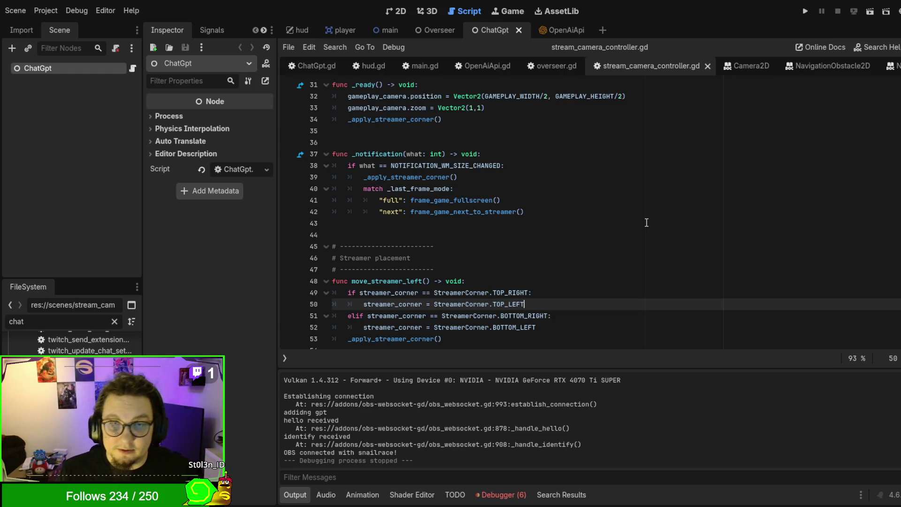
scroll(566, 256, up, 2)
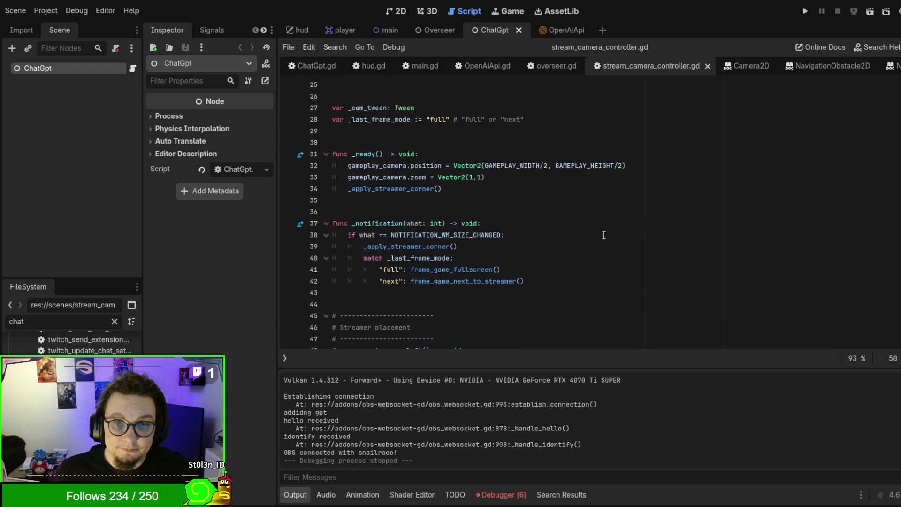
scroll(565, 255, up, 5)
scroll(566, 256, down, 1)
scroll(566, 256, up, 4)
scroll(566, 256, down, 6)
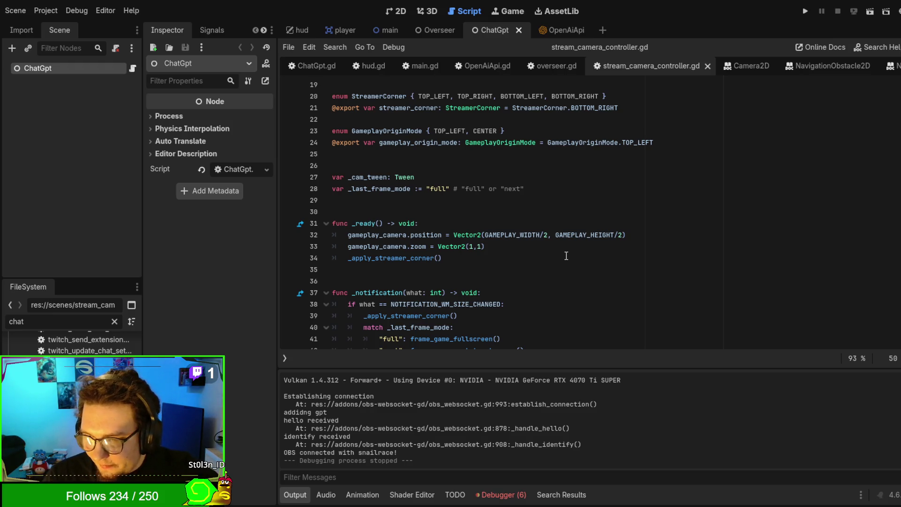
scroll(529, 209, up, 2)
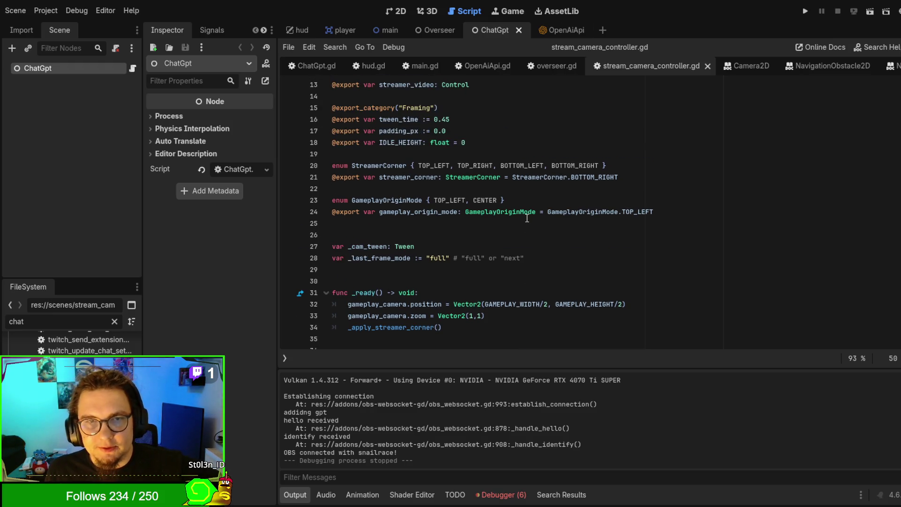
scroll(527, 218, up, 1)
scroll(558, 273, up, 3)
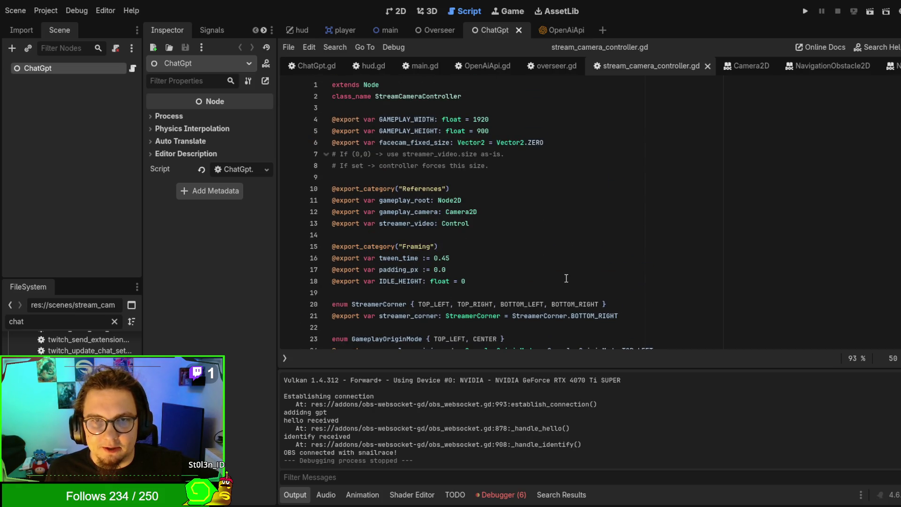
scroll(566, 278, down, 7)
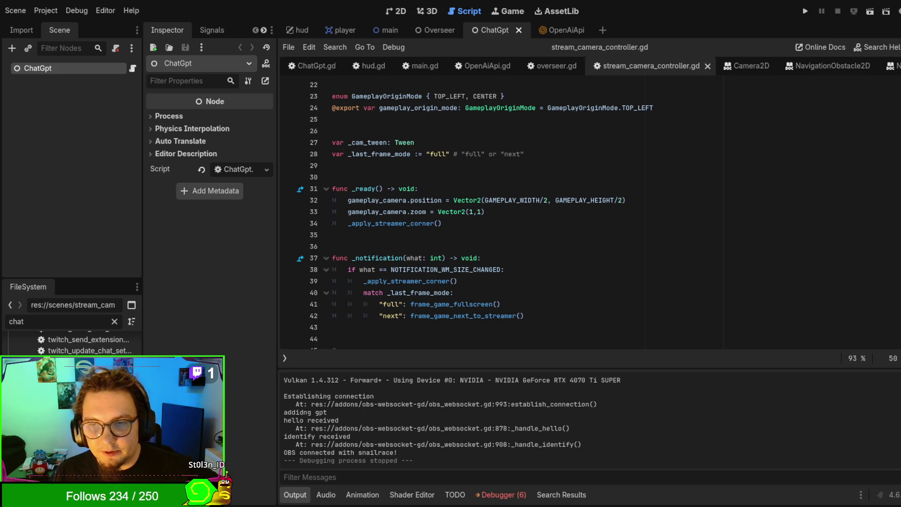
Review the _notification function in stream_camera_controller.gd, then close all open scripts with Ctrl+W
click(679, 257)
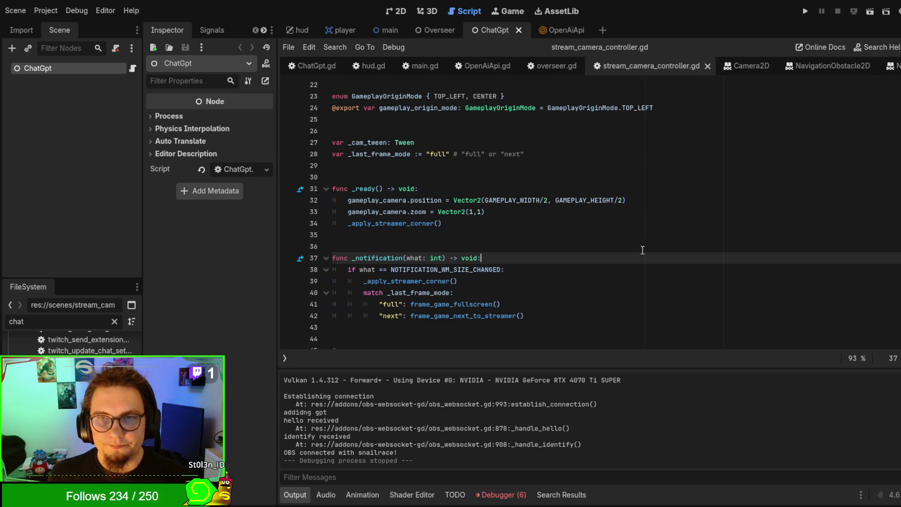
scroll(643, 249, up, 7)
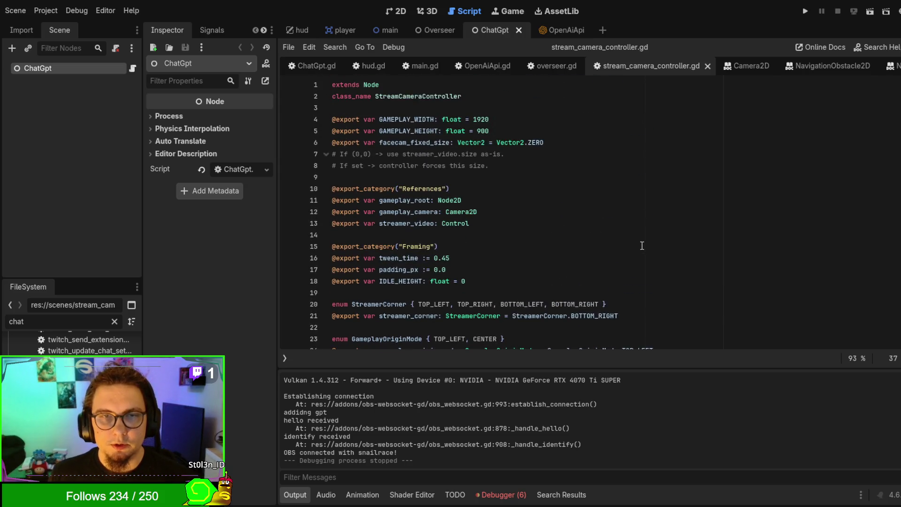
scroll(642, 246, down, 7)
scroll(641, 245, up, 1)
scroll(642, 245, down, 3)
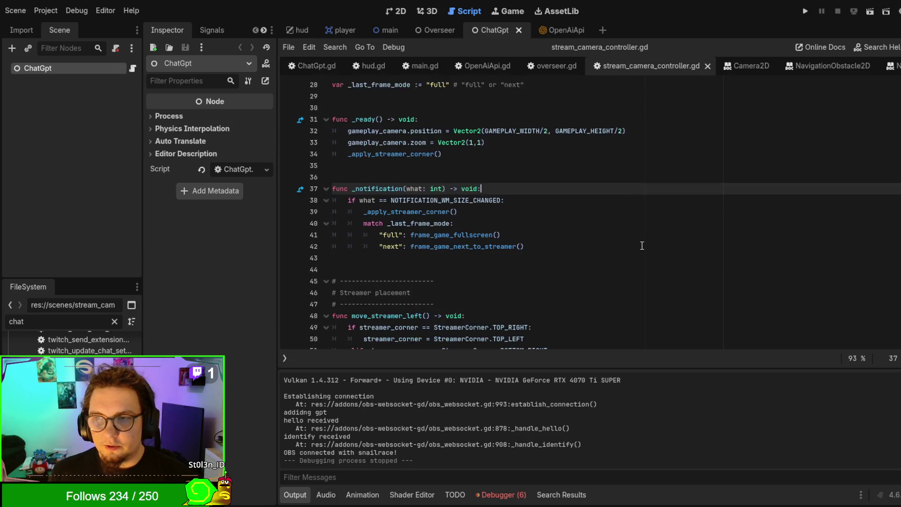
scroll(642, 245, down, 20)
scroll(642, 245, down, 3)
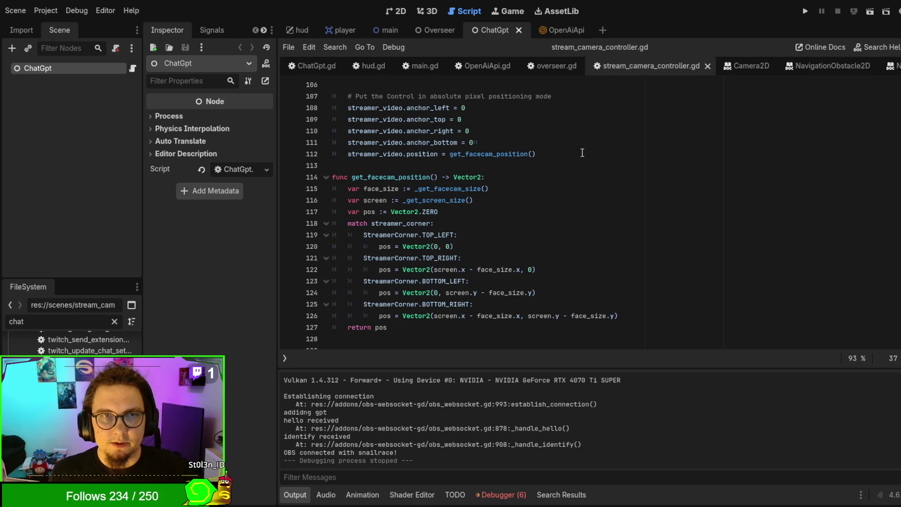
key(ctrl+w)
key(ctrl+w)
key(ctrl+w)
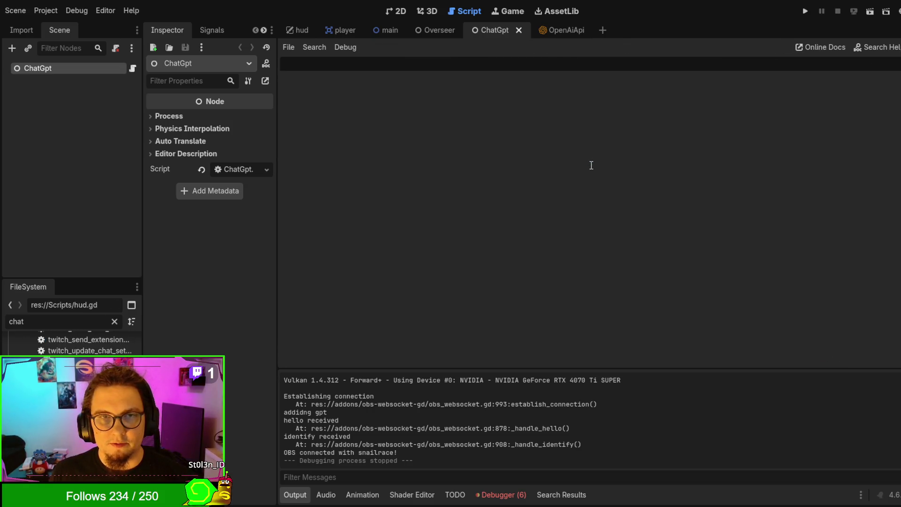
Close the ChatGpt and OpenAiApi scene tabs
click(519, 30)
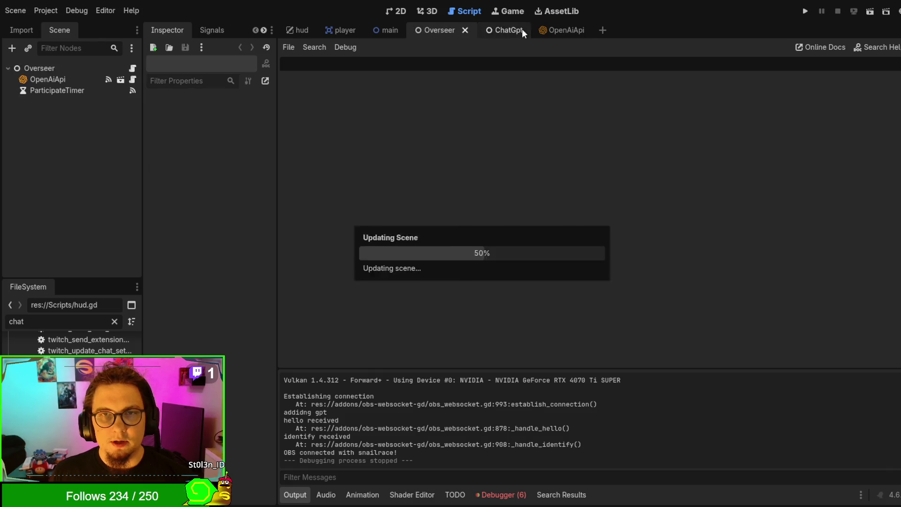
click(530, 28)
click(529, 29)
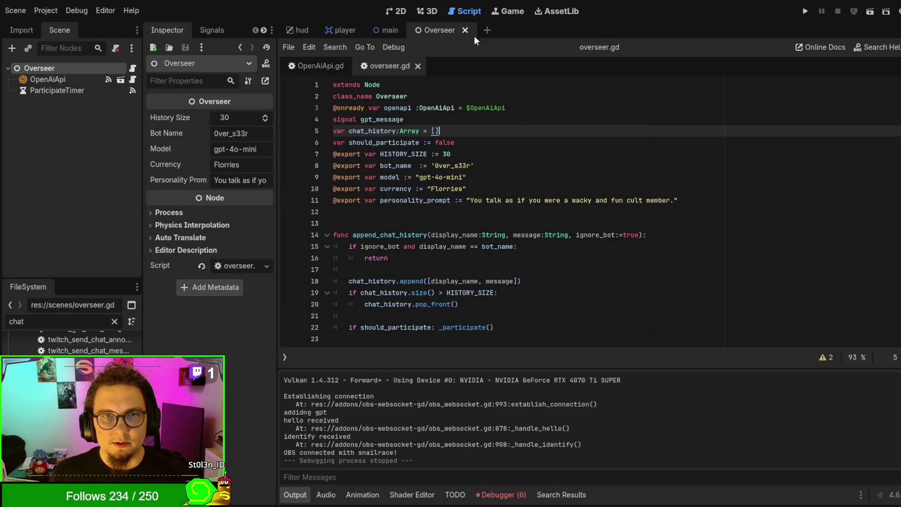
Close the player and Overseer scenes, leaving hud and main with main.gd showing
click(333, 68)
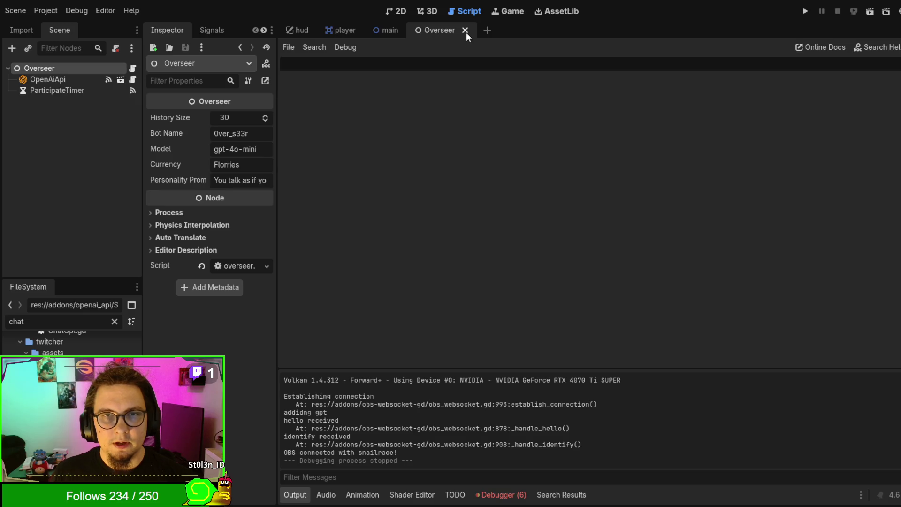
mouse_move(401, 35)
click(345, 31)
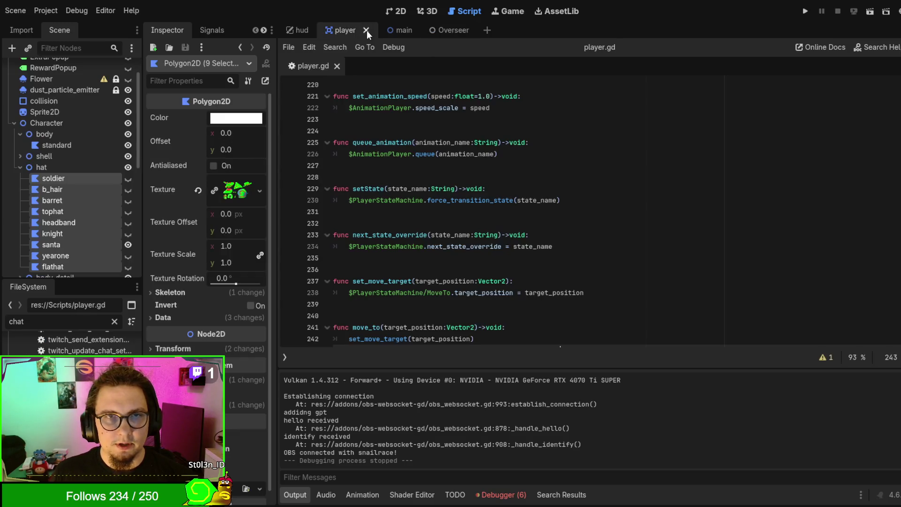
click(367, 30)
click(409, 28)
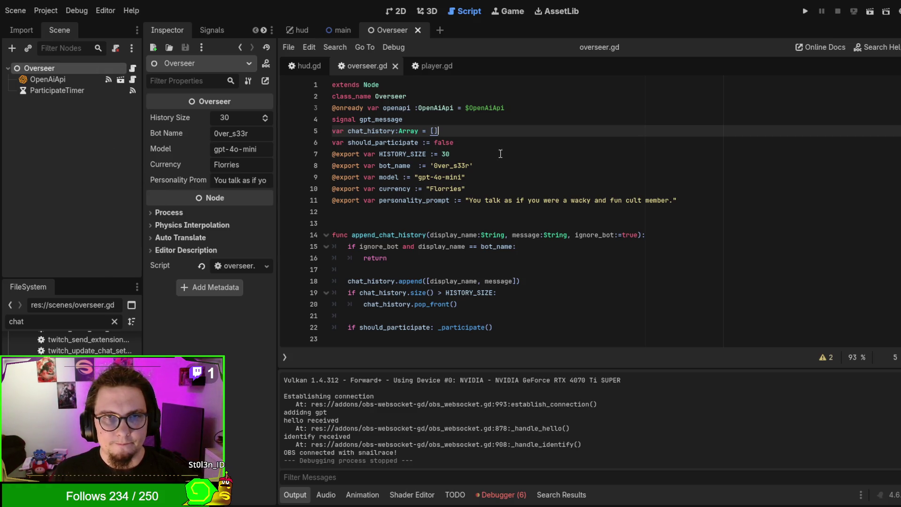
scroll(522, 160, down, 4)
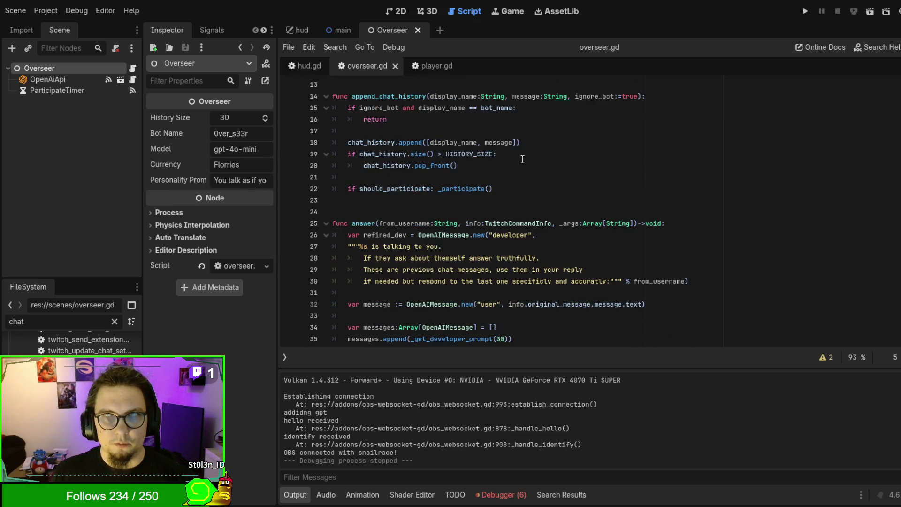
click(418, 30)
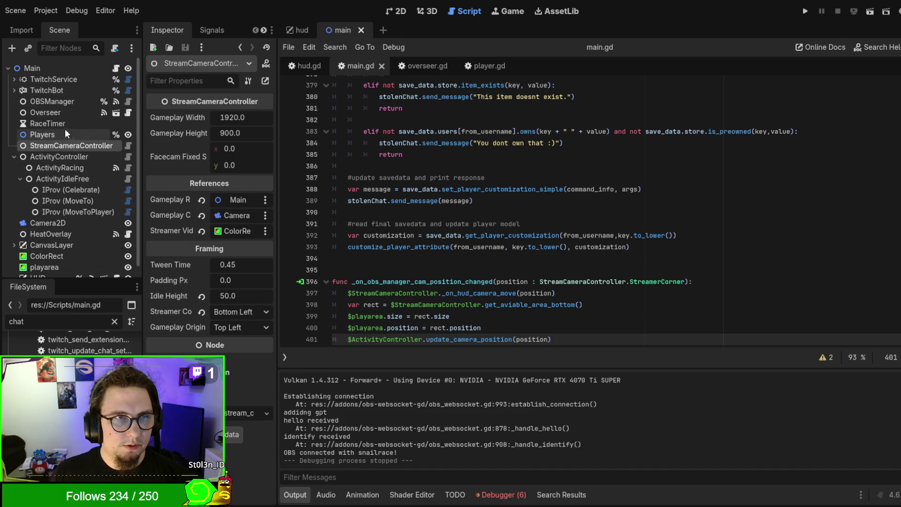
click(66, 102)
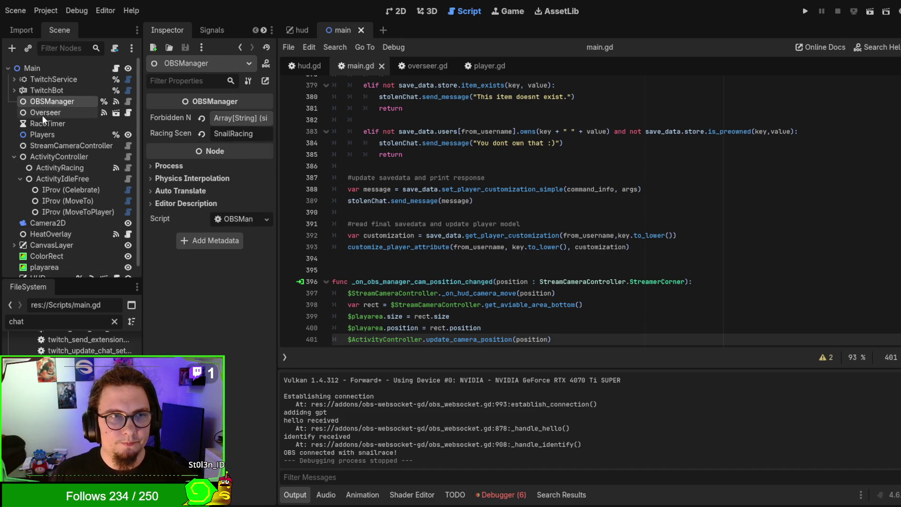
click(130, 100)
click(626, 182)
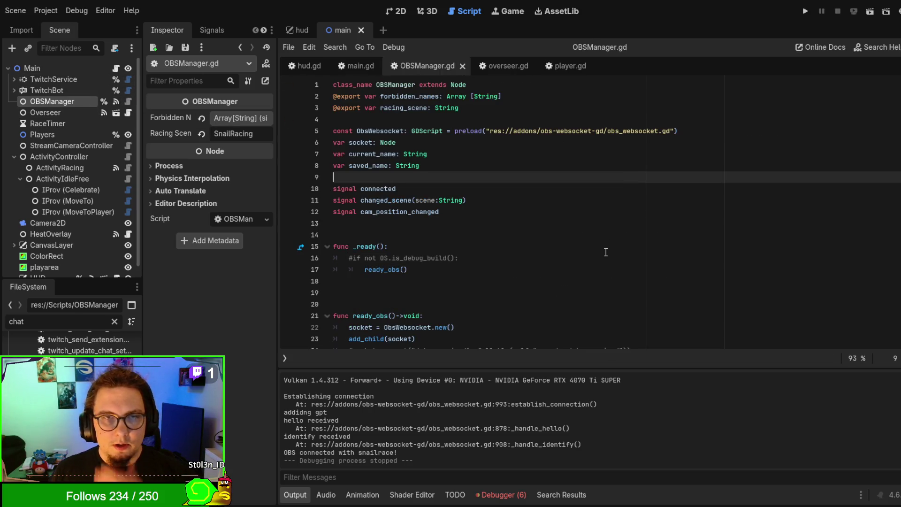
scroll(606, 251, down, 9)
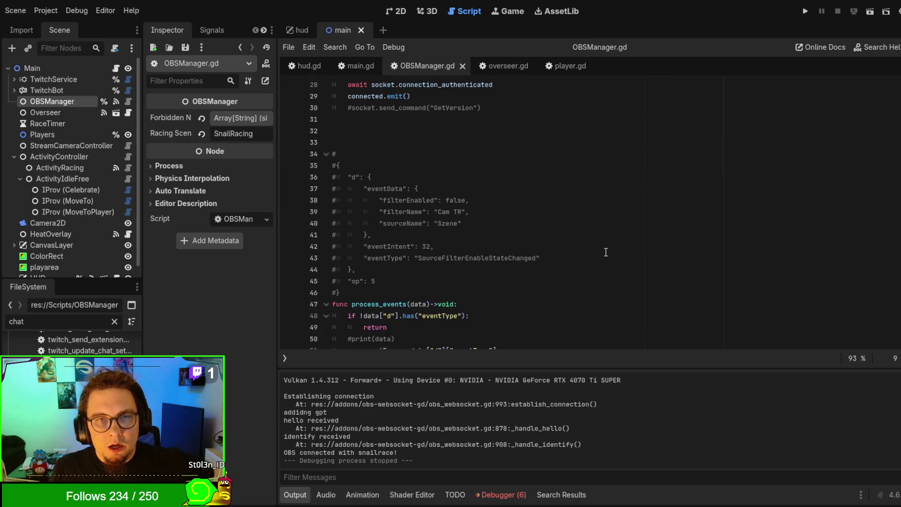
scroll(605, 252, down, 3)
scroll(605, 252, down, 9)
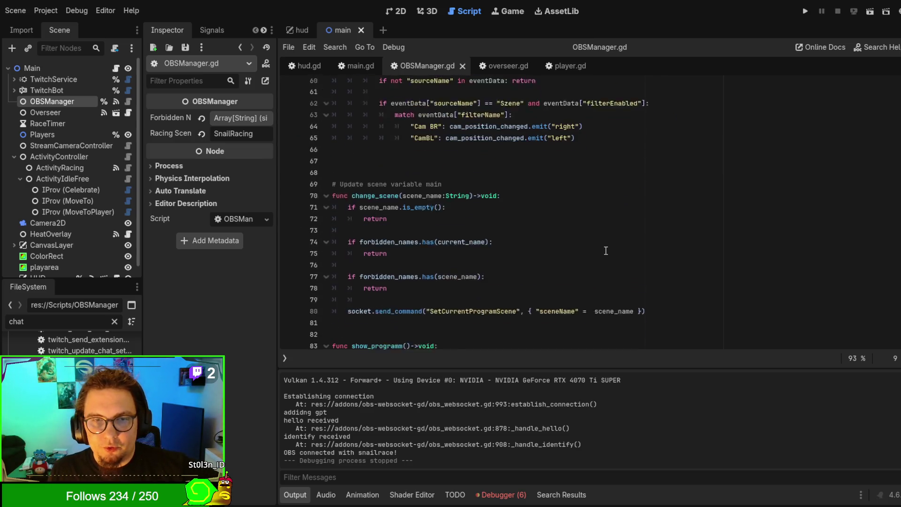
drag(371, 148, 494, 280)
click(648, 247)
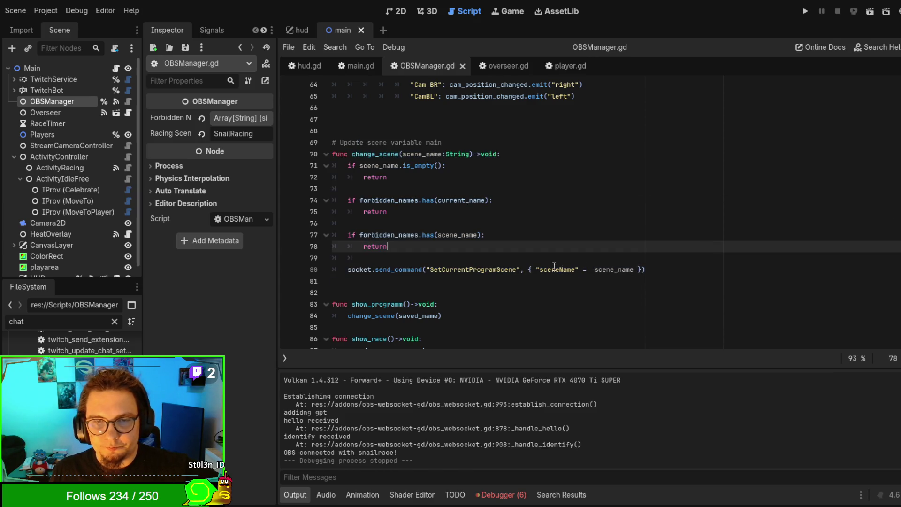
mouse_move(352, 154)
mouse_down()
mouse_move(506, 155)
mouse_move(693, 276)
mouse_move(687, 269)
mouse_up()
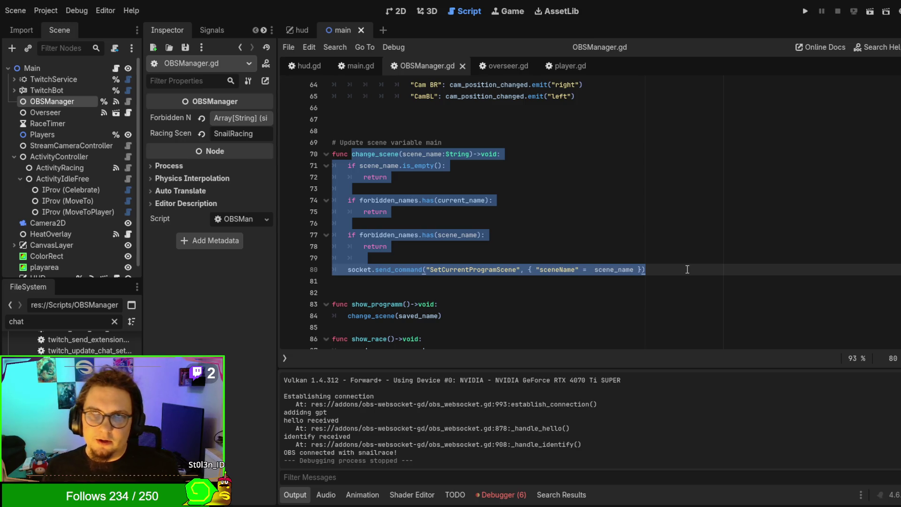
click(633, 235)
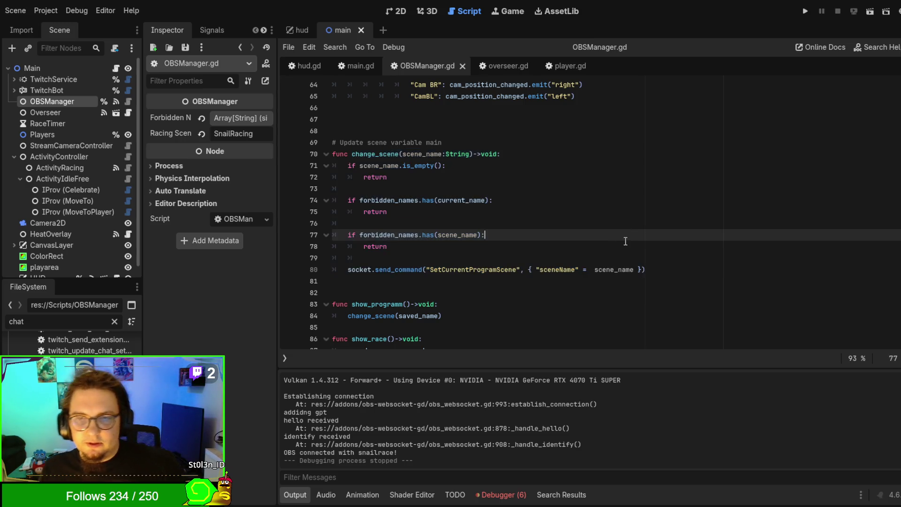
scroll(577, 232, down, 2)
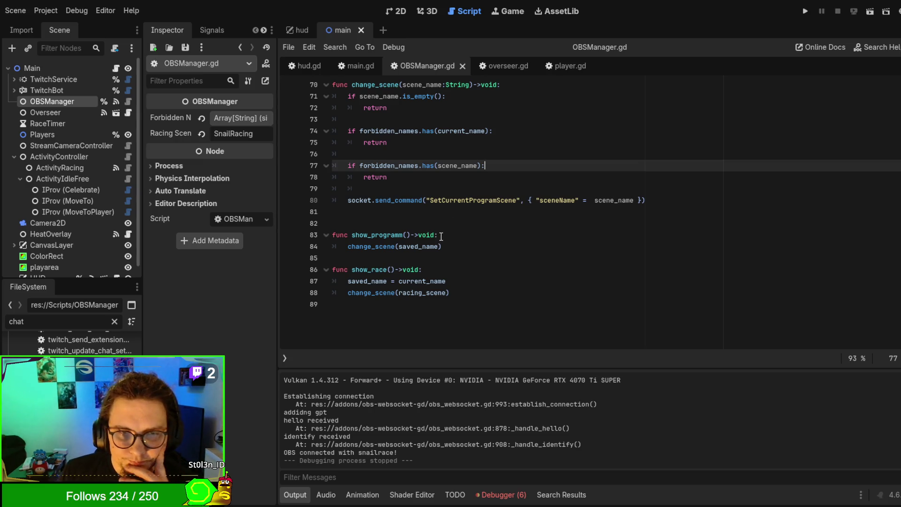
drag(344, 235, 429, 269)
click(512, 281)
click(515, 269)
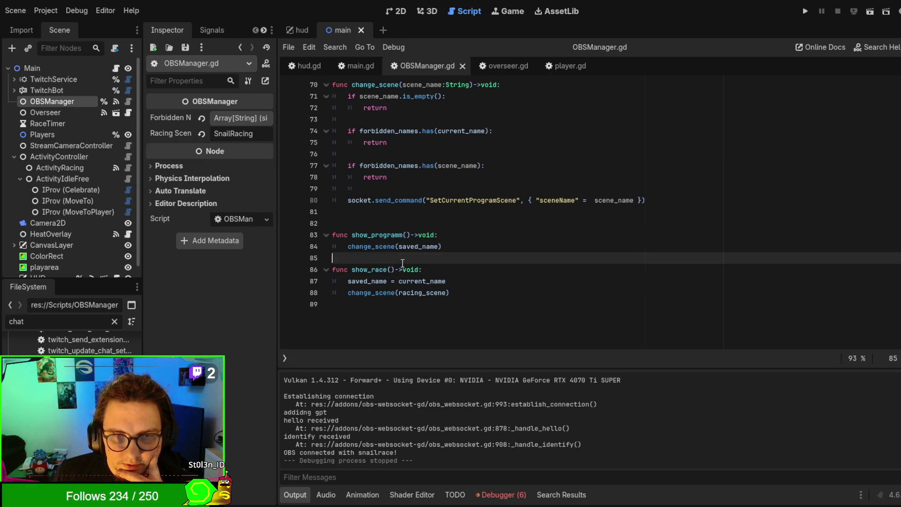
drag(465, 296, 328, 215)
scroll(536, 264, up, 10)
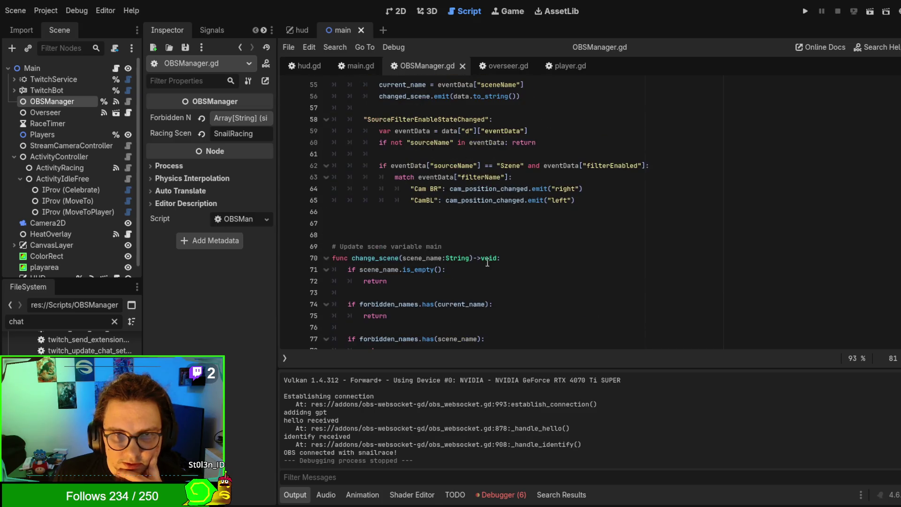
scroll(537, 265, up, 6)
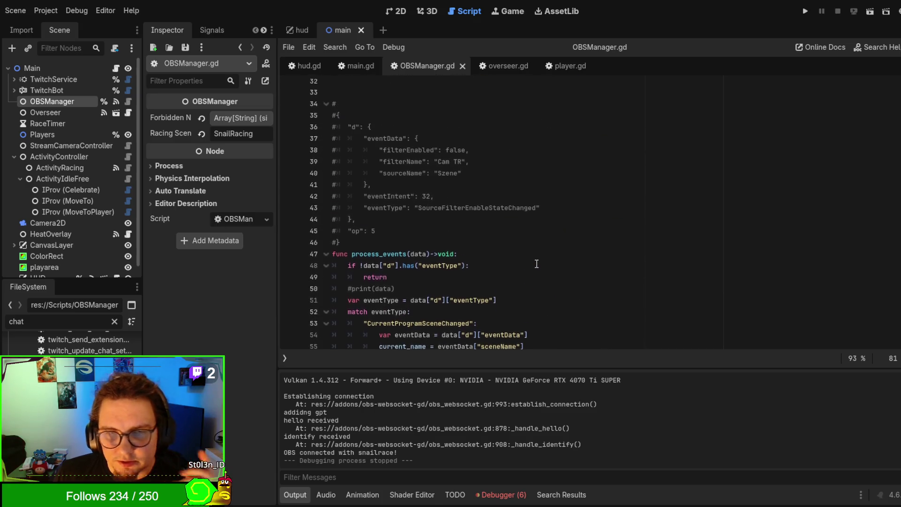
scroll(536, 263, up, 3)
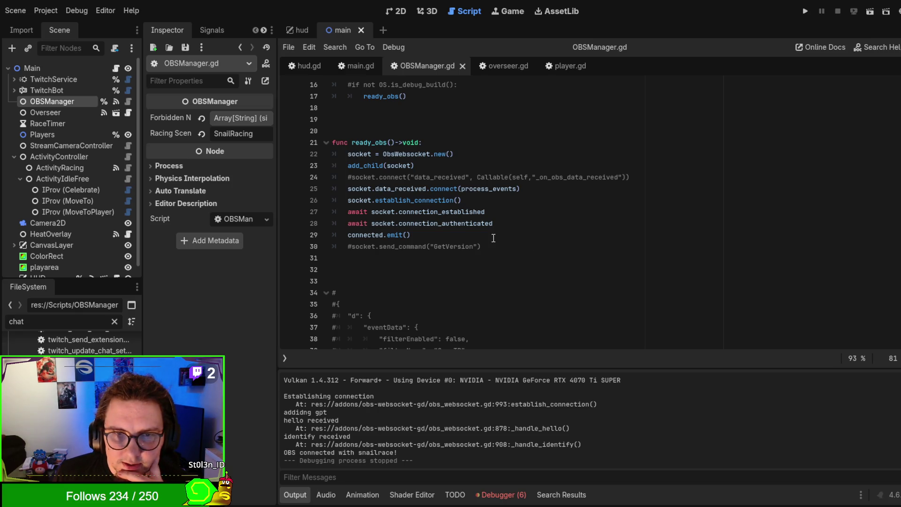
scroll(493, 238, up, 5)
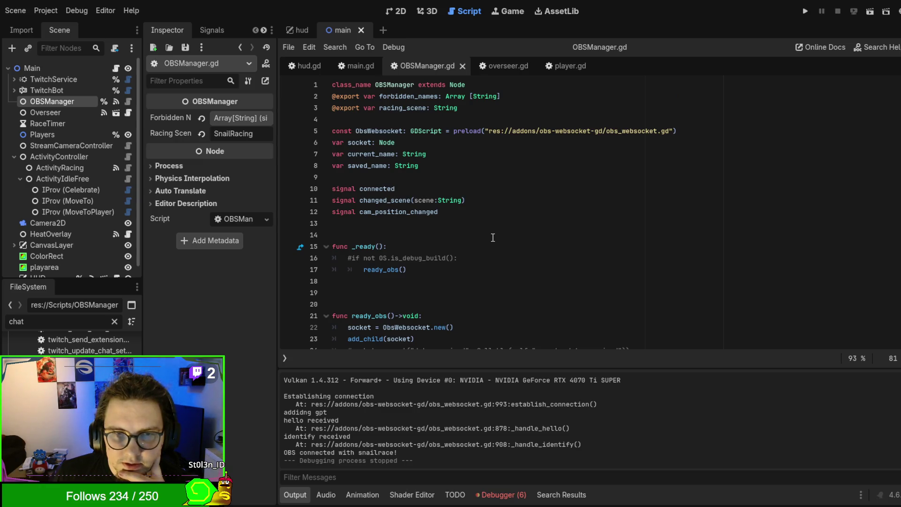
scroll(492, 238, down, 1)
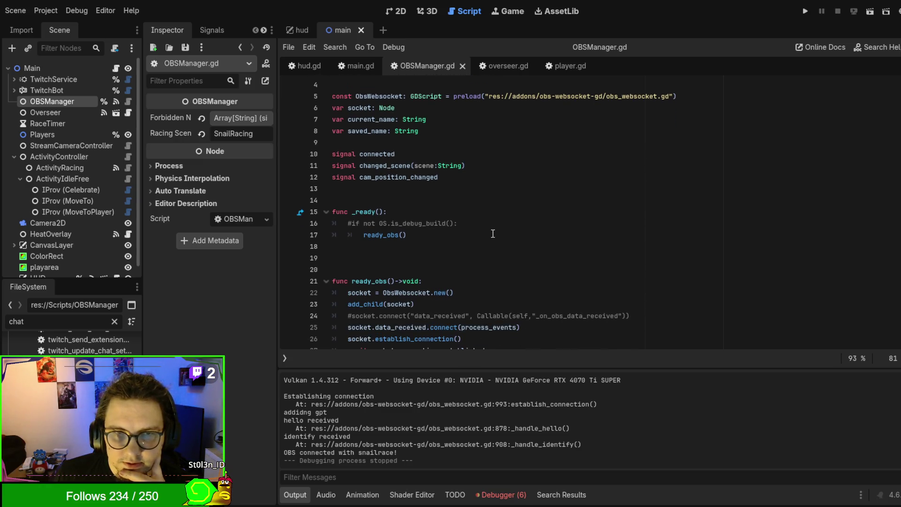
double_click(380, 177)
scroll(511, 182, down, 15)
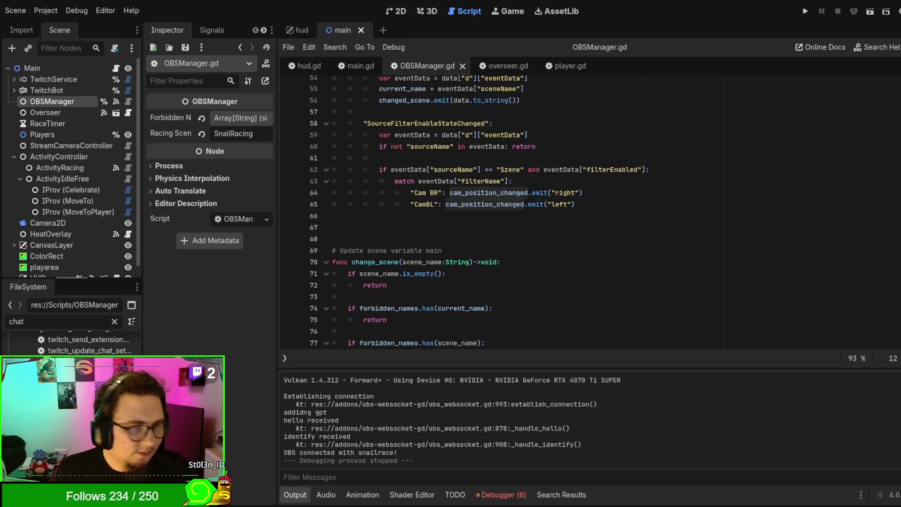
click(562, 196)
Replace "right" on the Cam BR line with StreamCameraController.StreamerCorner.BOTTOM_RIGHT
key(Down)
key(Down)
click(562, 195)
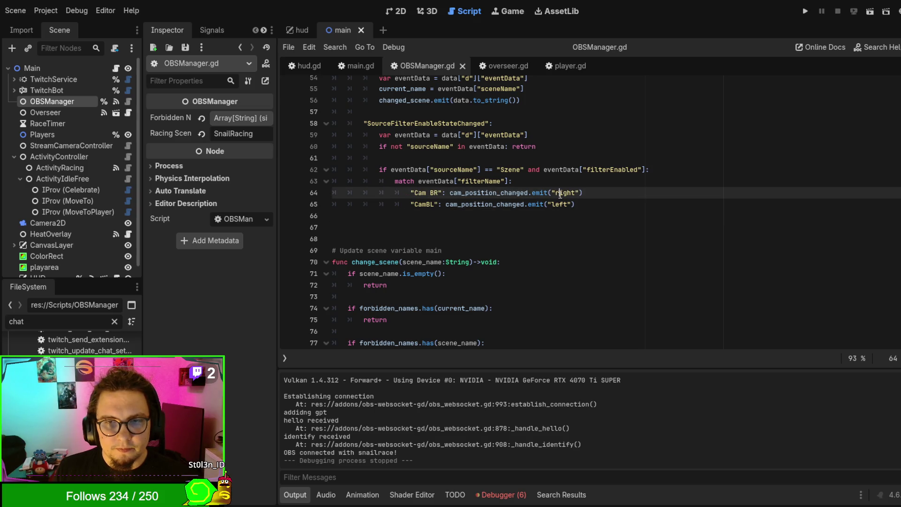
drag(551, 192, 582, 192)
text($tre)
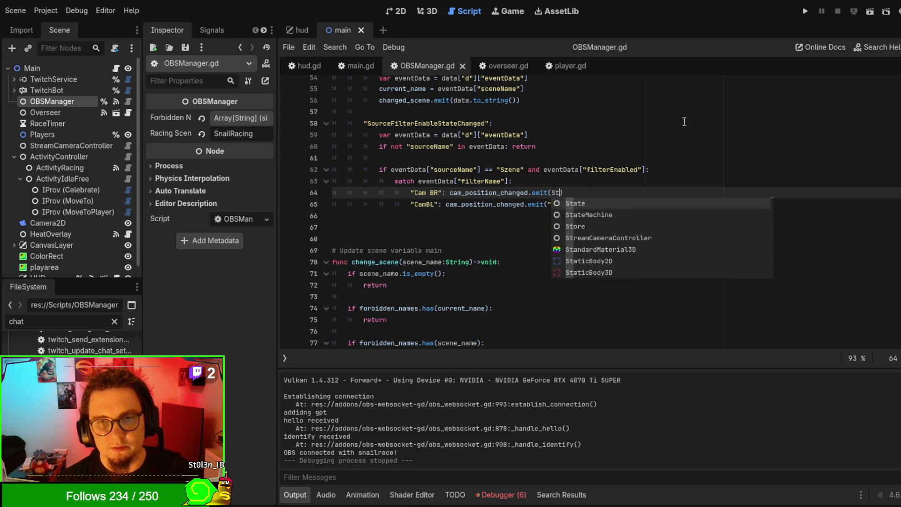
key(Return)
text(.ca)
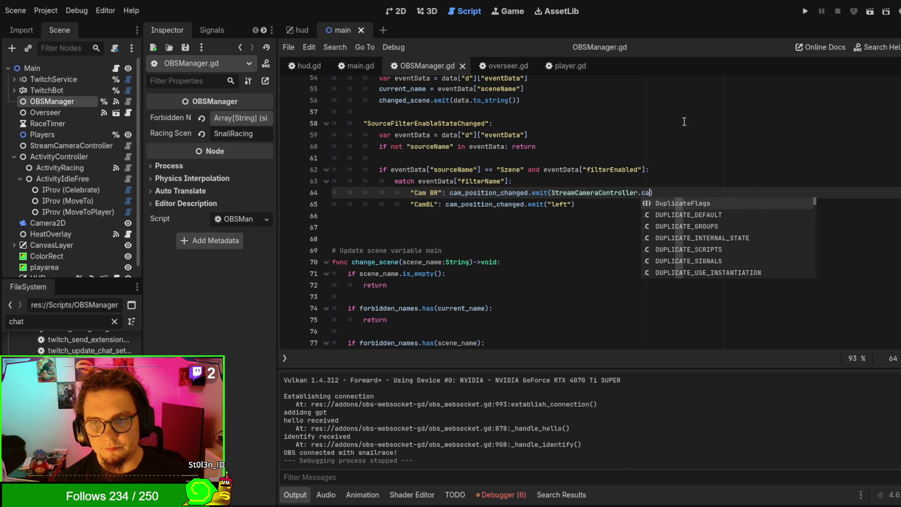
key(BackSpace)
key(BackSpace)
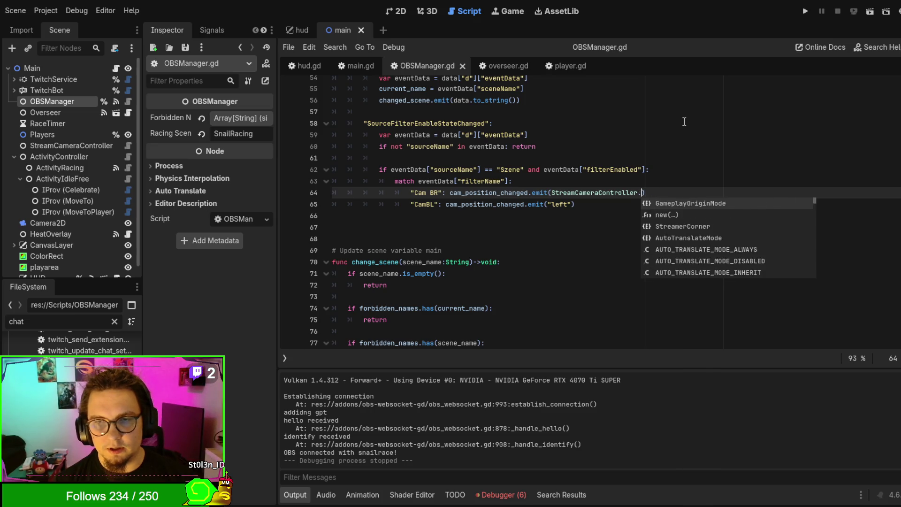
key(Escape)
key(ctrl+space)
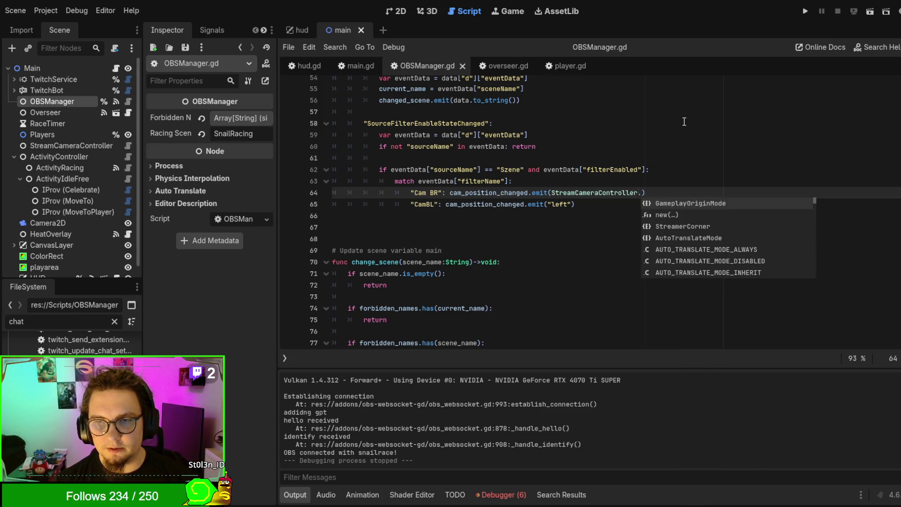
text(stre)
key(Return)
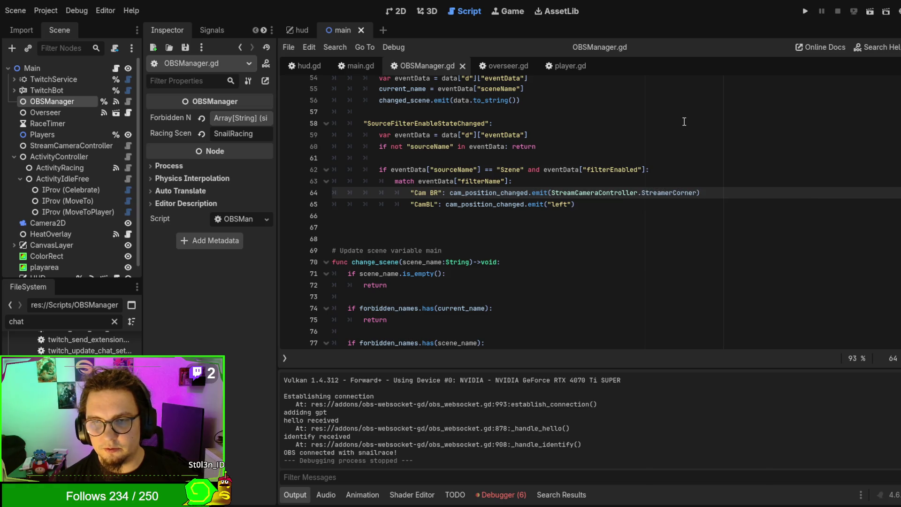
text(.B)
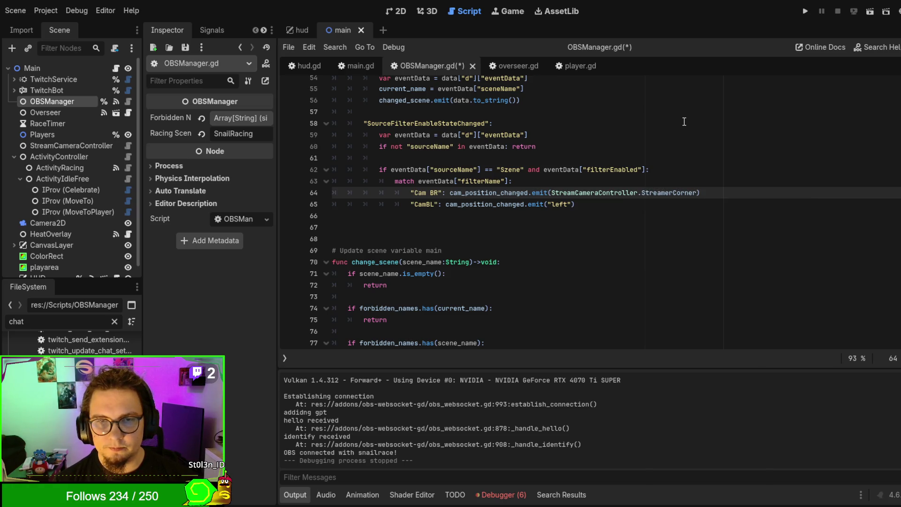
text(o)
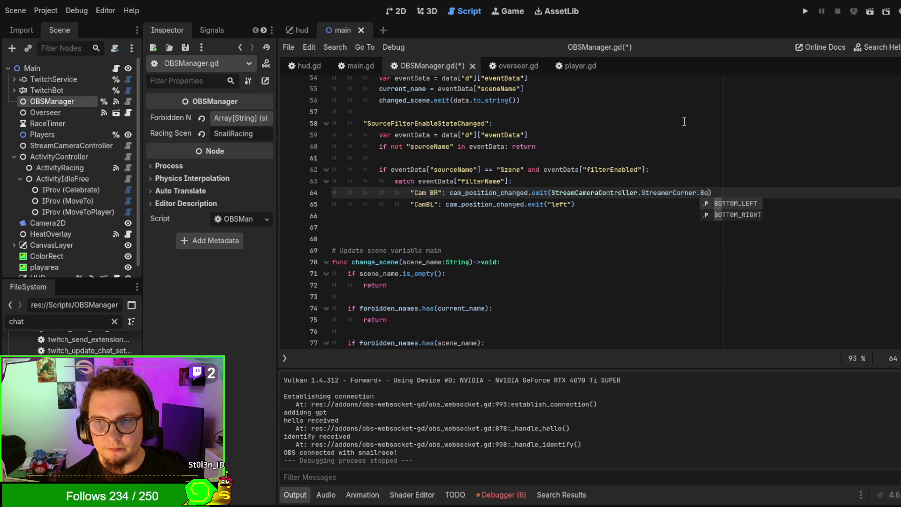
key(Down)
key(Return)
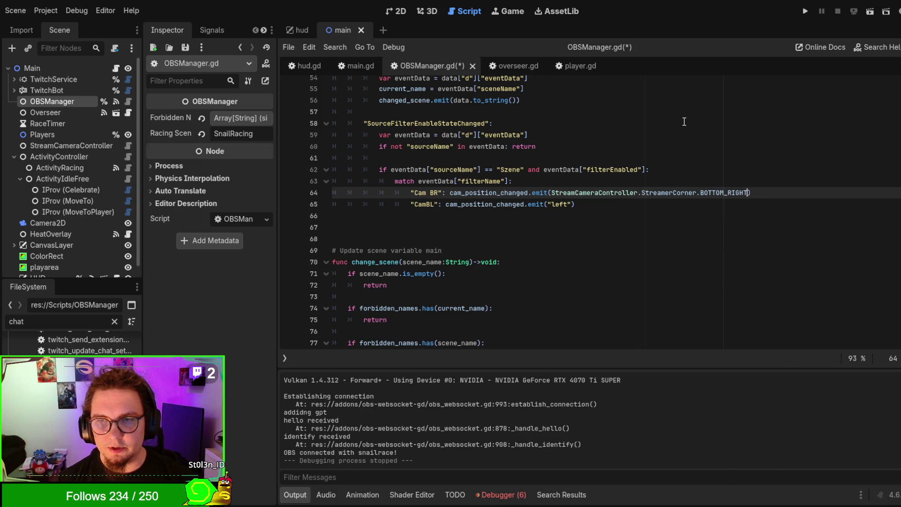
Paste the corner expression over "left" on the CamBL line and change it to BOTTOM_LEFT
shift+click(553, 188)
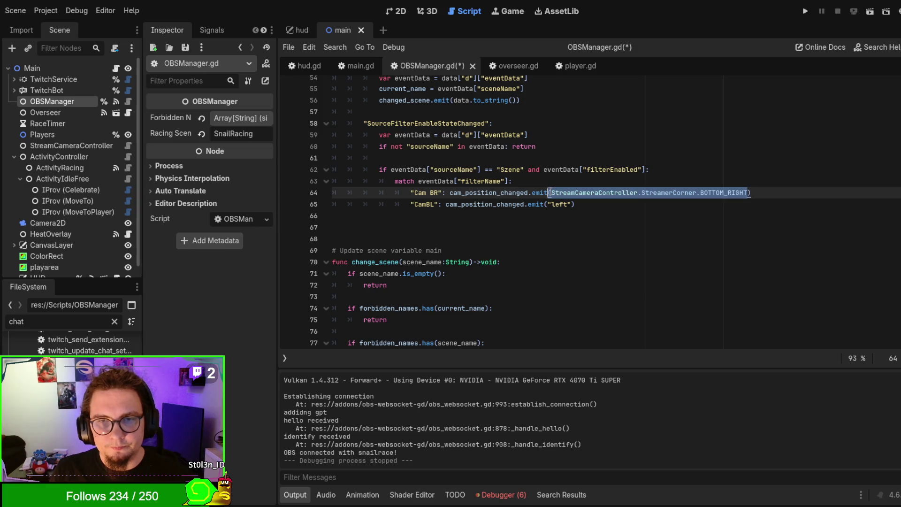
key(ctrl+c)
drag(547, 204, 569, 204)
key(ctrl+v)
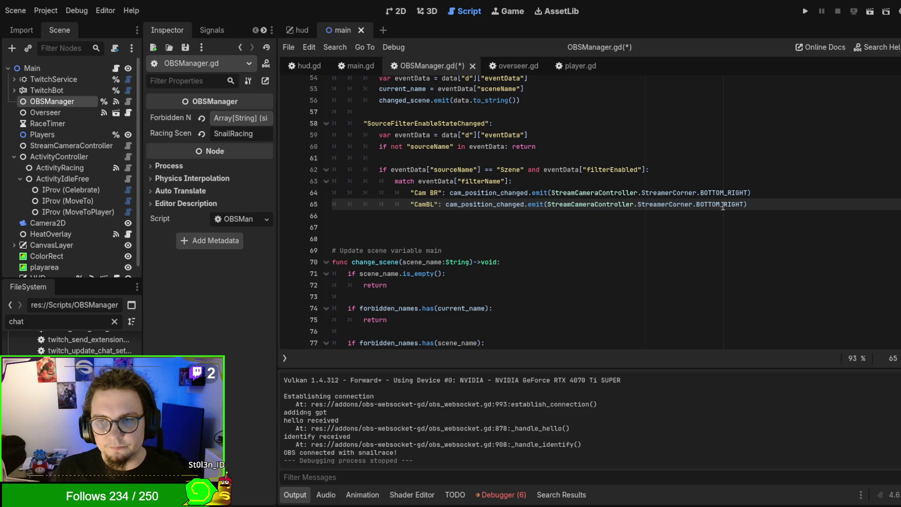
drag(724, 204, 743, 204)
text(Left)
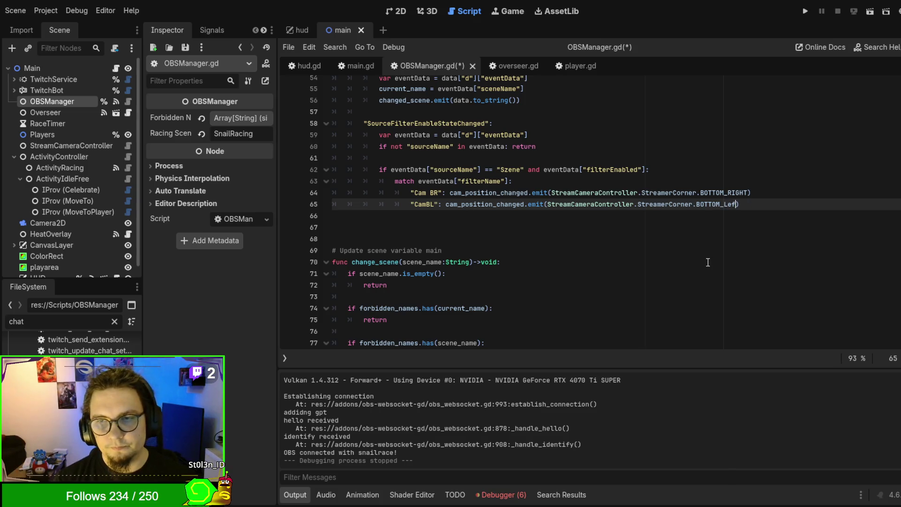
key(Return)
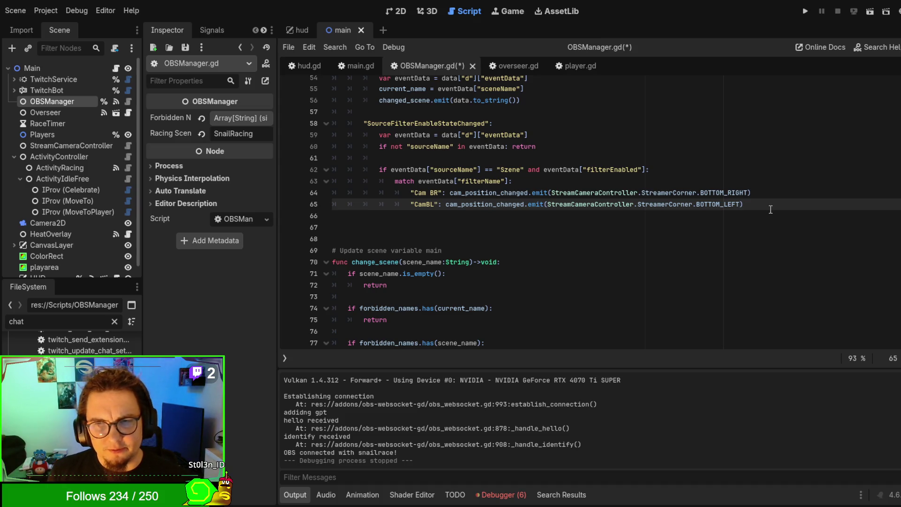
text())
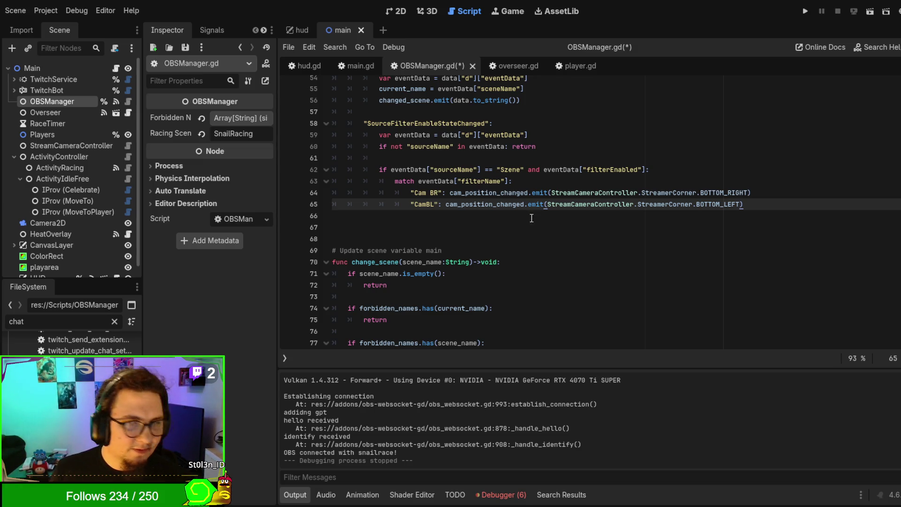
double_click(425, 205)
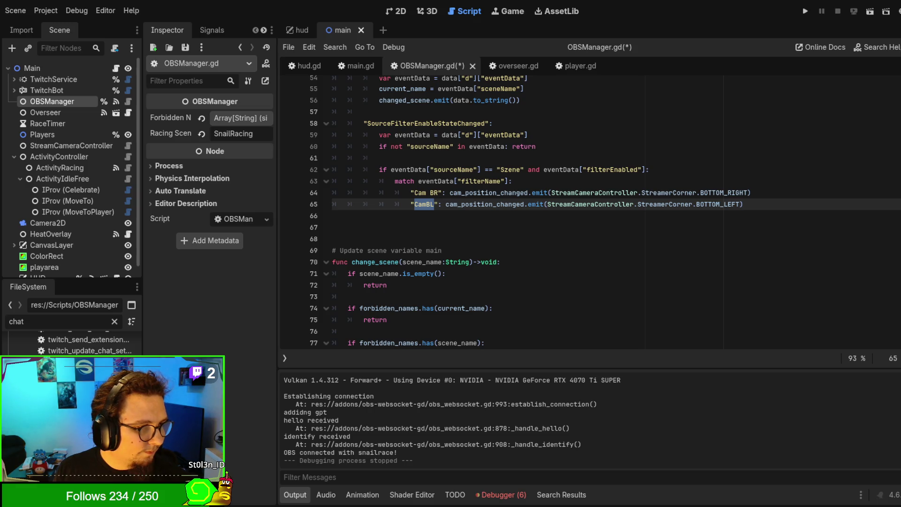
click(729, 252)
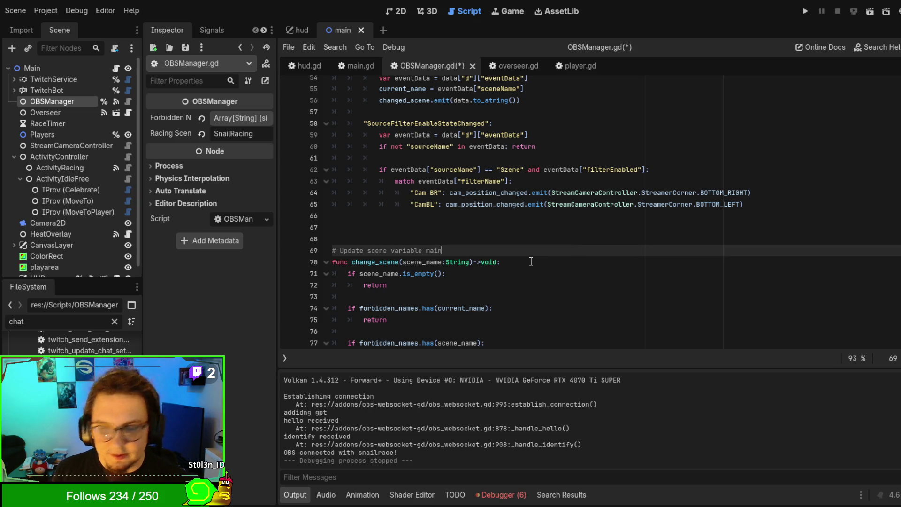
Duplicate the Cam BR and CamBL cases and relabel the copies Cam TR and Cam TL
scroll(473, 237, up, 1)
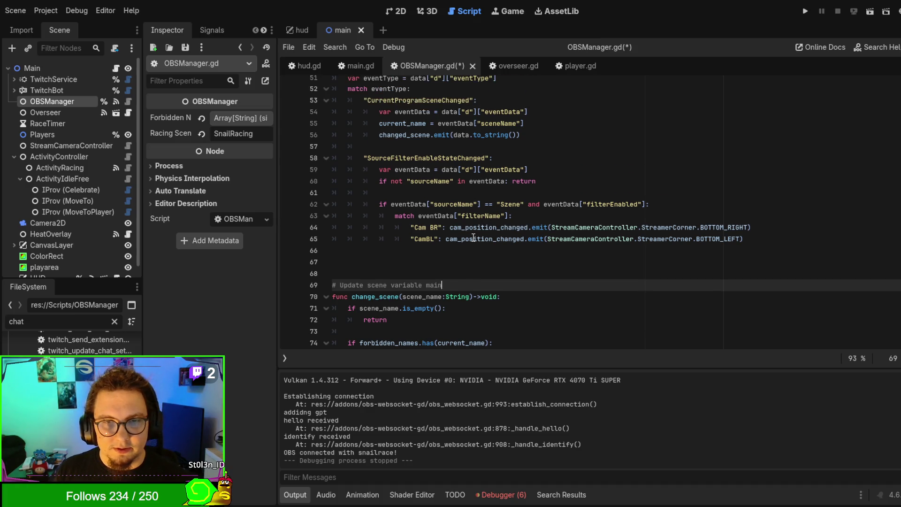
drag(800, 240, 788, 220)
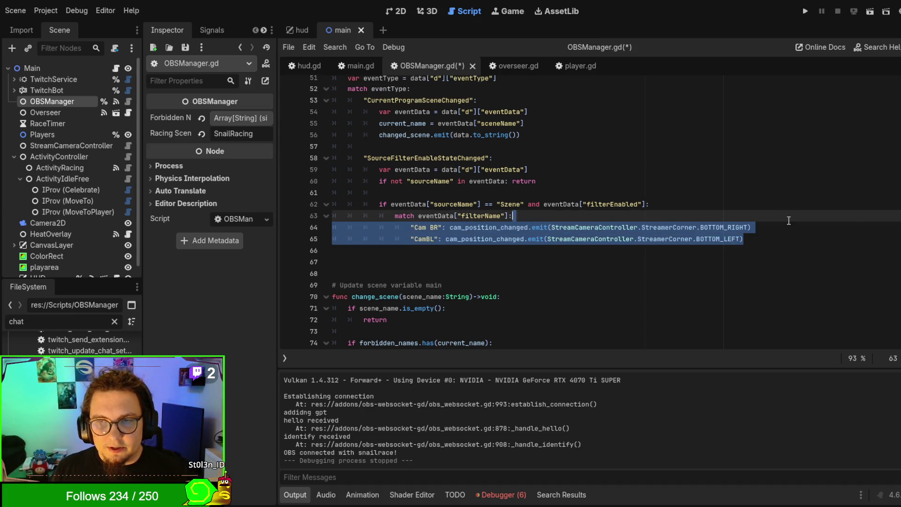
key(ctrl+shift+d)
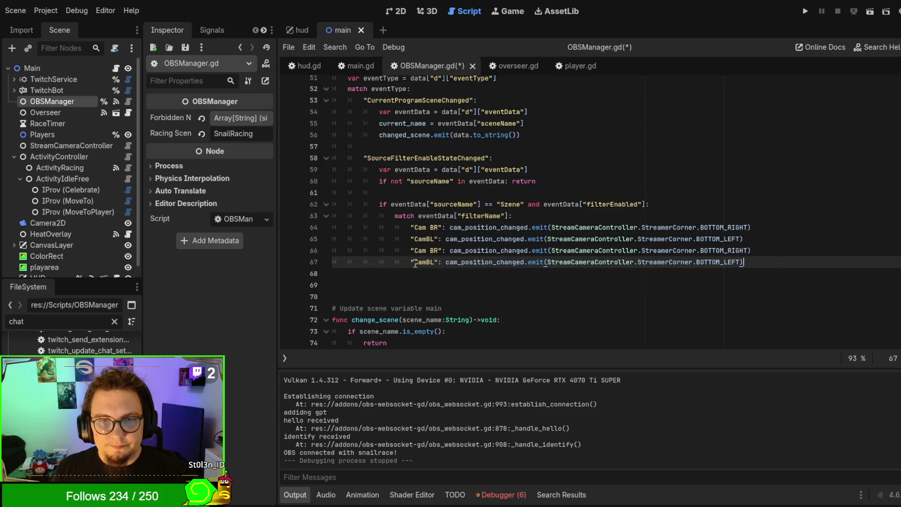
double_click(432, 250)
text(TR)
click(427, 262)
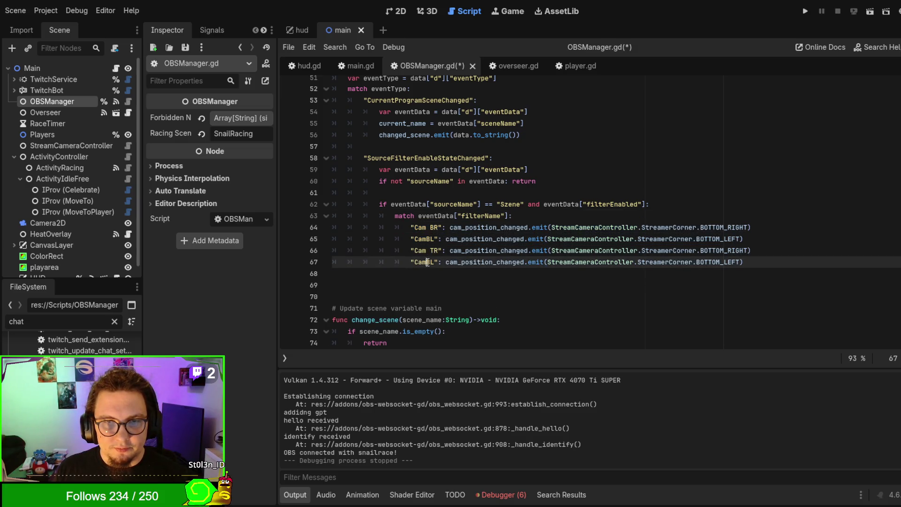
key(Delete)
text(T)
click(426, 238)
click(584, 308)
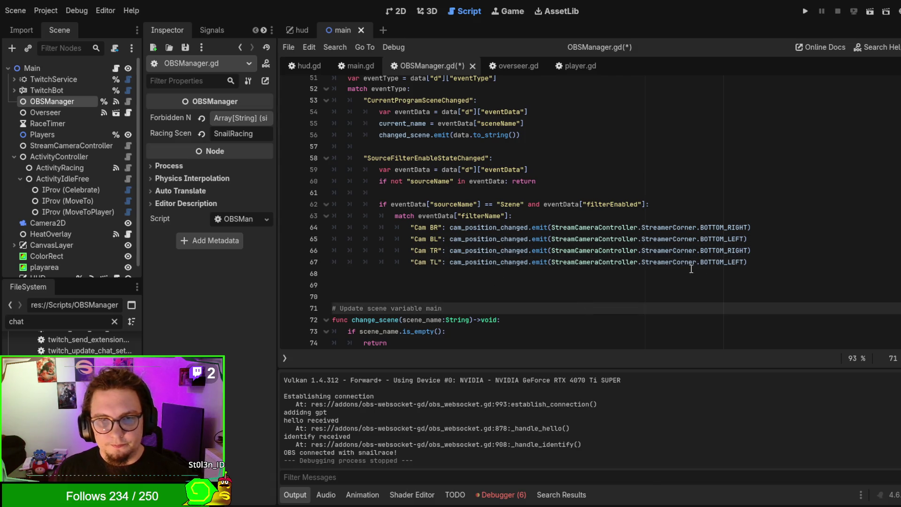
Set the copied cases' corners to TOP_RIGHT and TOP_LEFT and save OBSManager.gd
click(728, 262)
double_click(724, 250)
text(T)
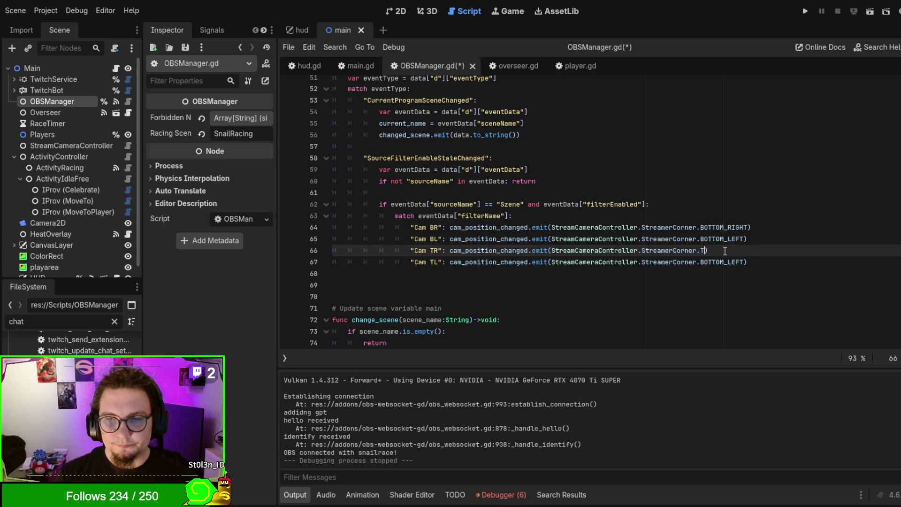
text(OP)
key(Down)
key(Return)
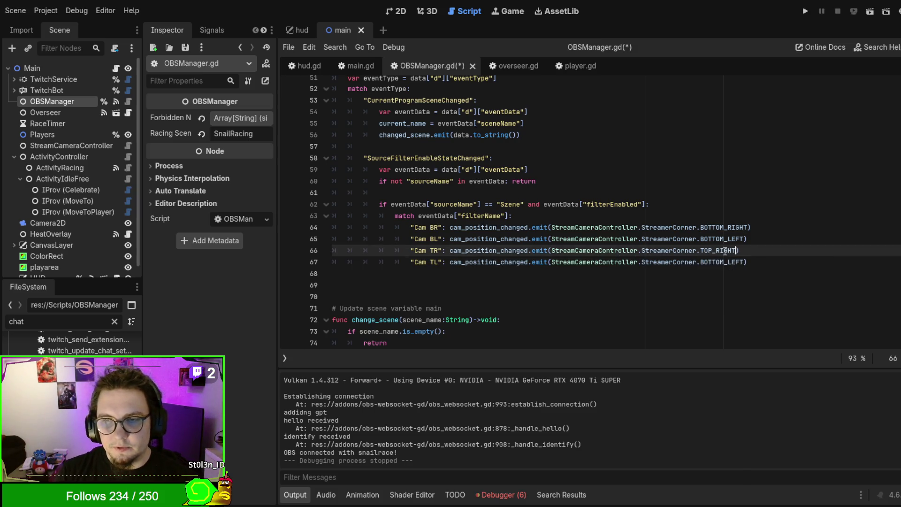
double_click(727, 262)
text(TOP)
key(Up)
key(Down)
key(Return)
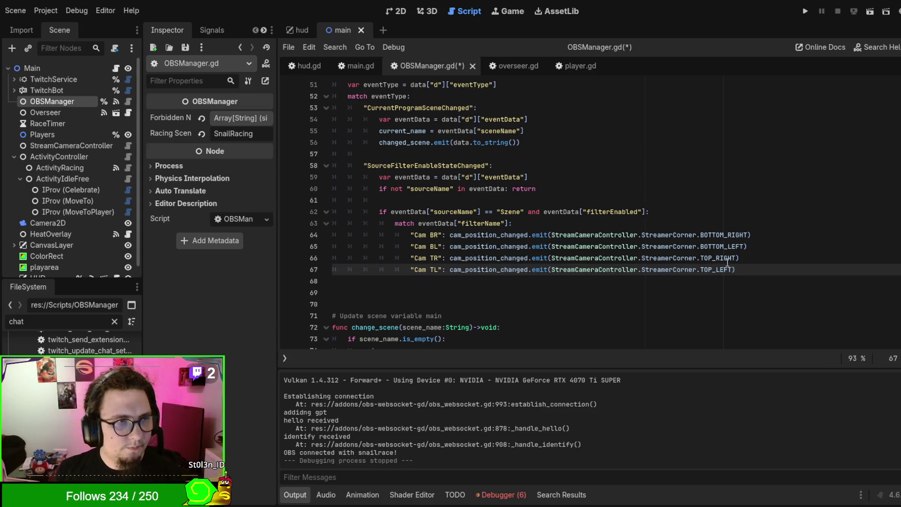
click(761, 281)
key(ctrl+s)
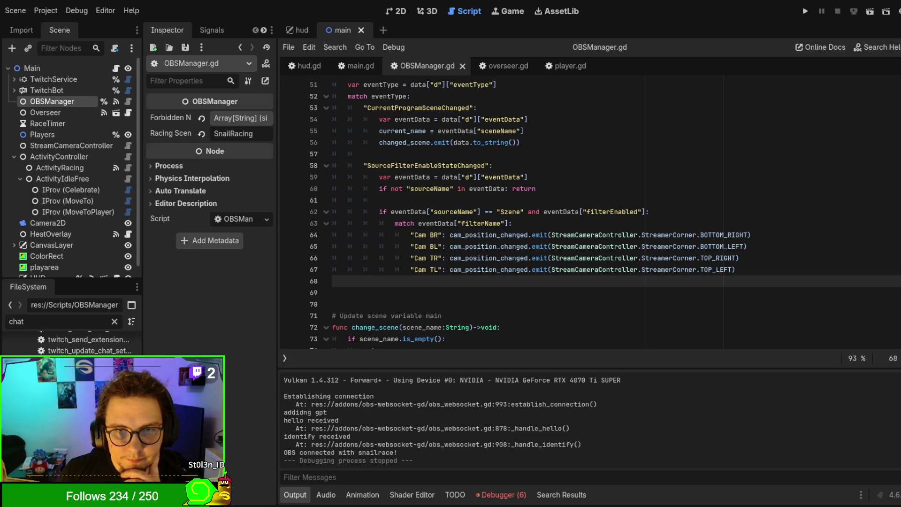
scroll(539, 211, up, 2)
scroll(539, 211, down, 1)
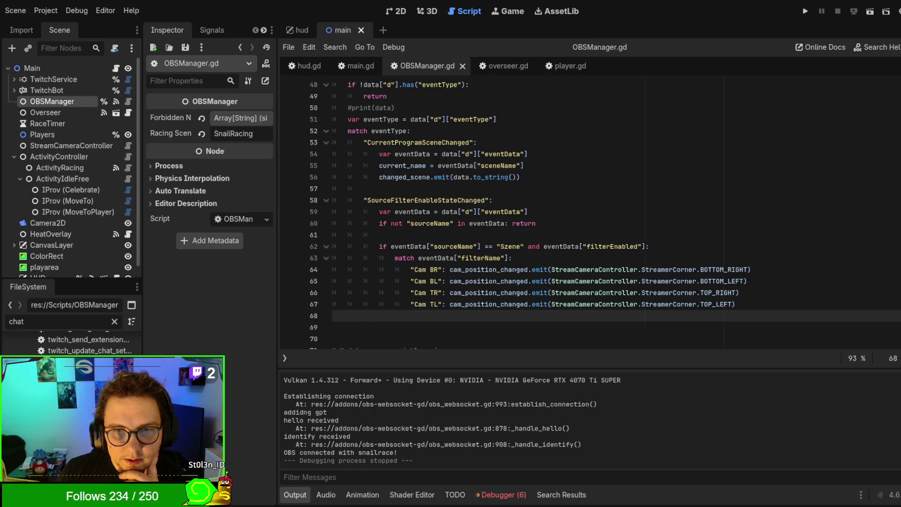
Declare 'var corner := -1' on a new line above the filter-name match
double_click(508, 269)
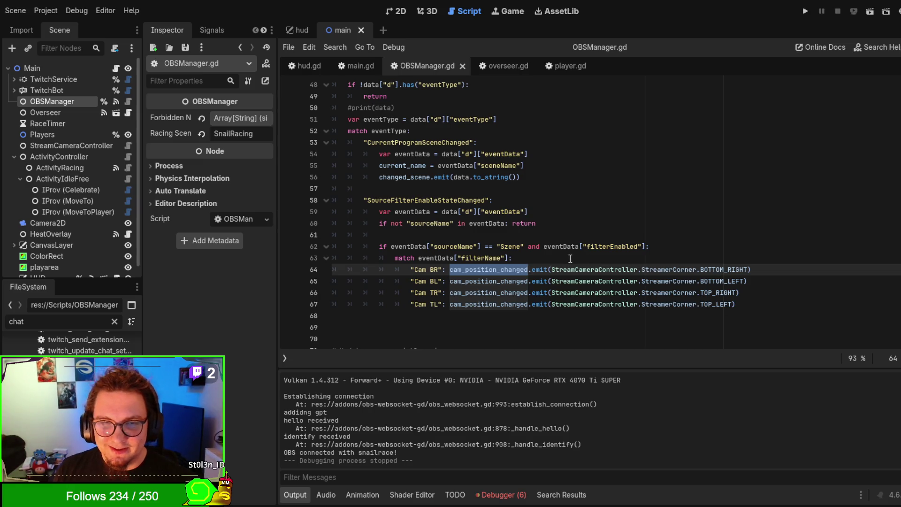
click(692, 244)
key(Return)
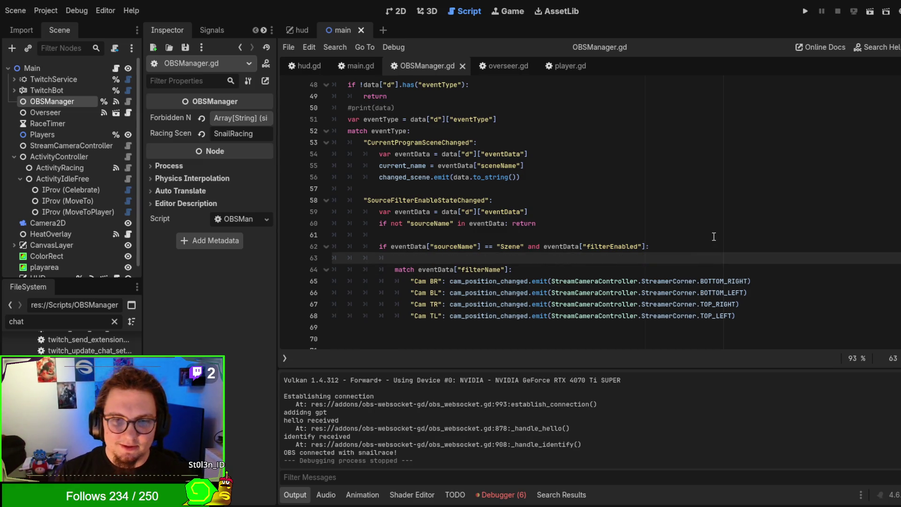
text(var)
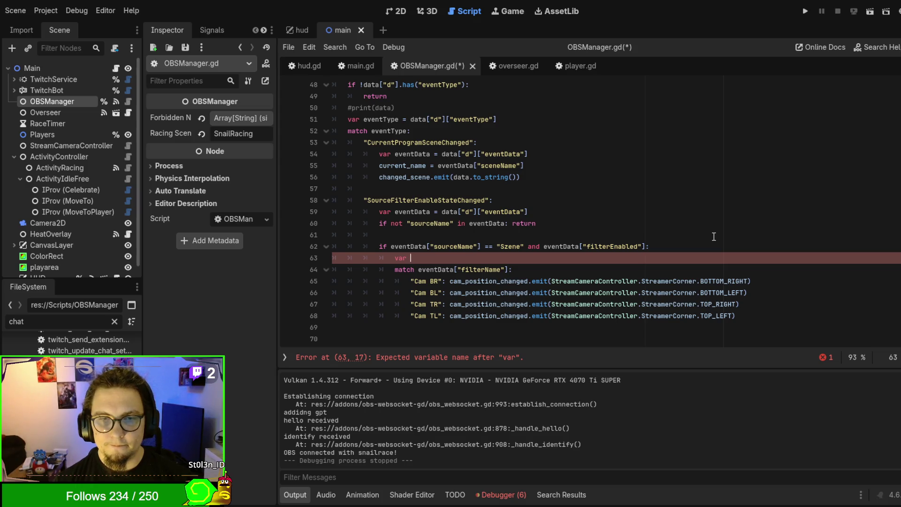
text(corner =)
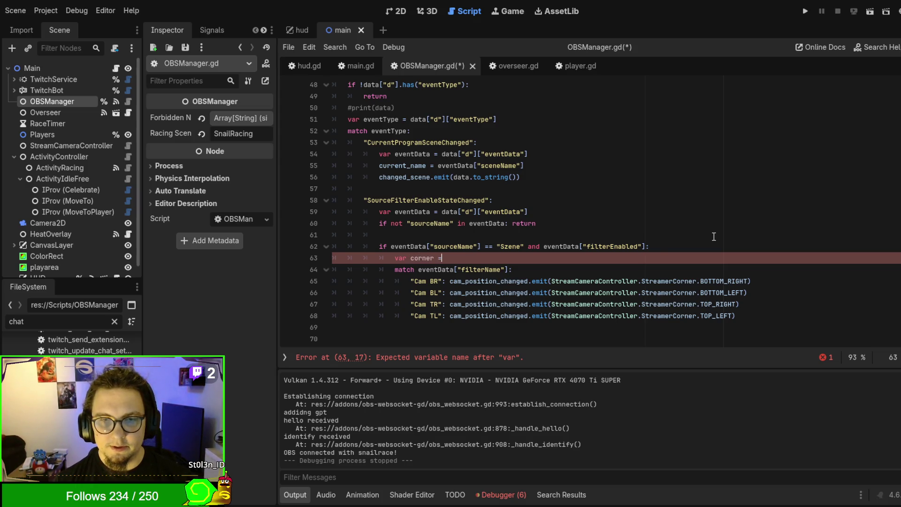
key(BackSpace)
key(BackSpace)
key(BackSpace)
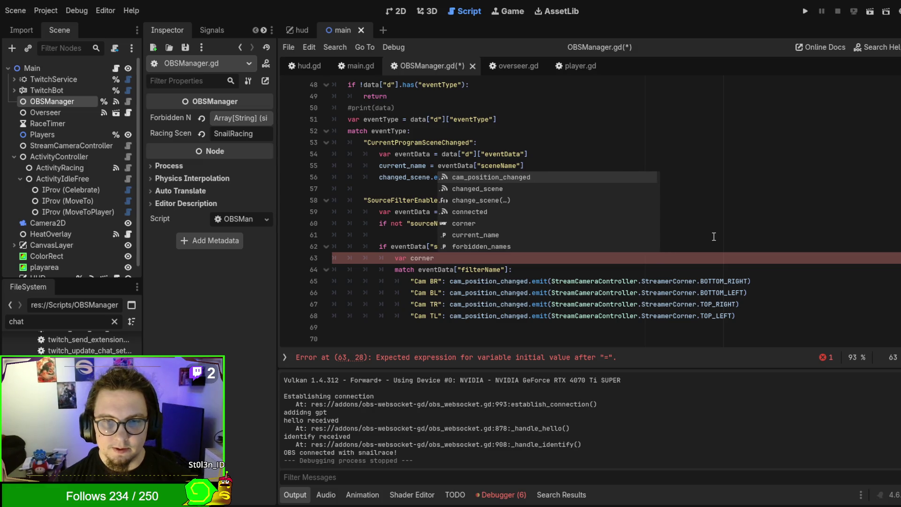
text( := =1)
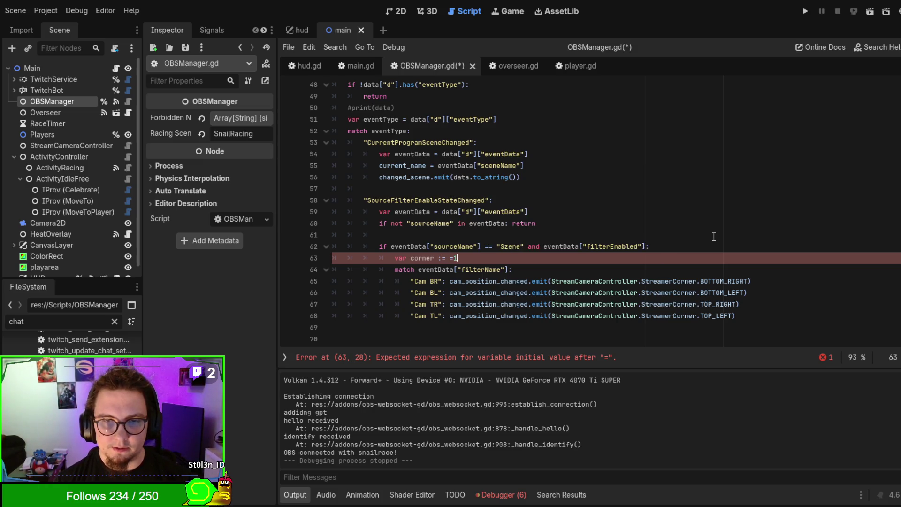
key(BackSpace)
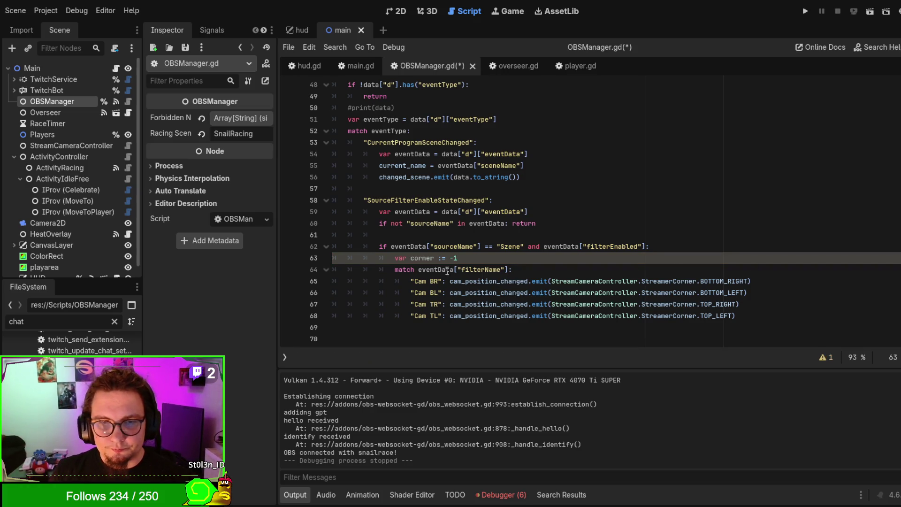
Replace the Cam BR emit call with a corner assignment and delete the Cam BL emit call
double_click(417, 258)
drag(449, 281, 552, 281)
key(ctrl+v)
text(=)
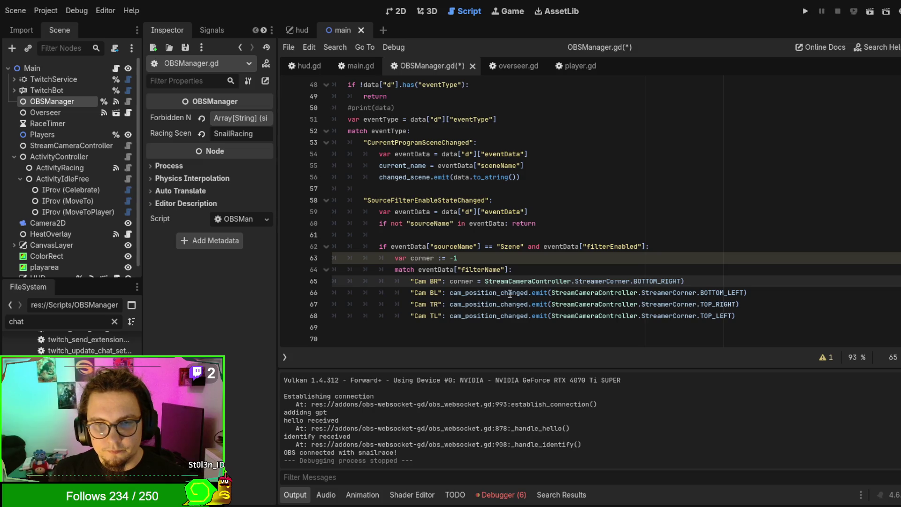
drag(552, 293, 451, 292)
key(ctrl+c)
key(BackSpace)
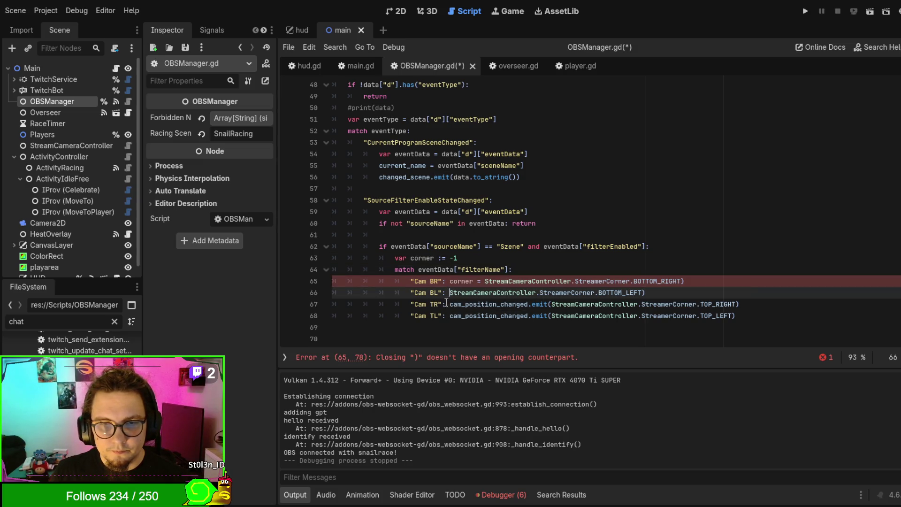
Add 'if corner: cam_position_changed.emit(corner)' after the match block
click(570, 327)
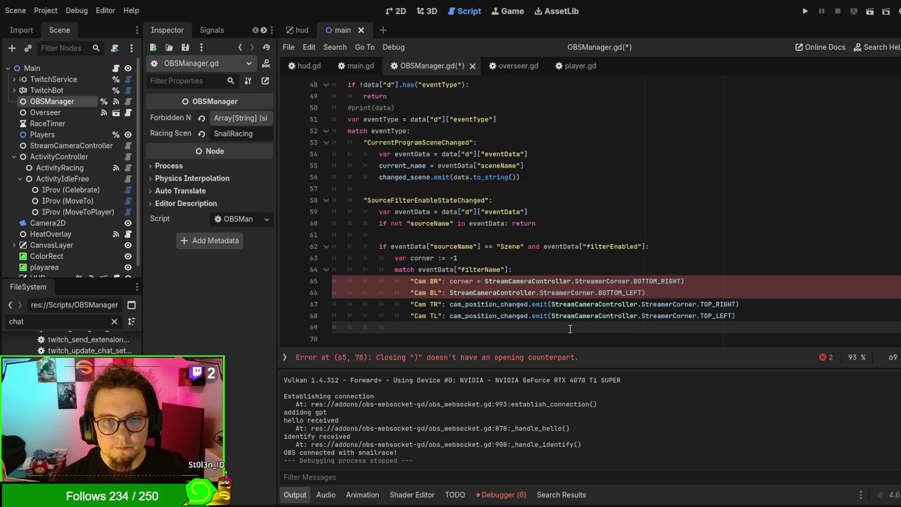
text(if corner)
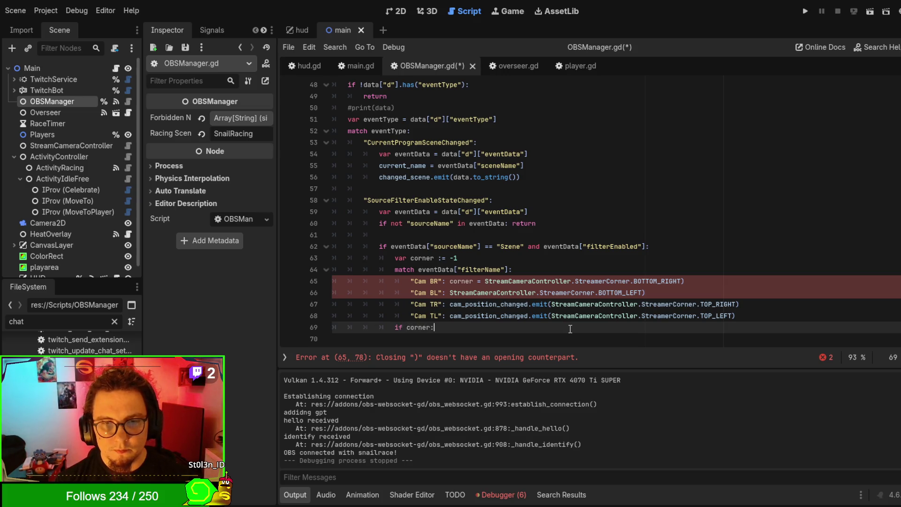
key(ctrl+v)
text(orner))
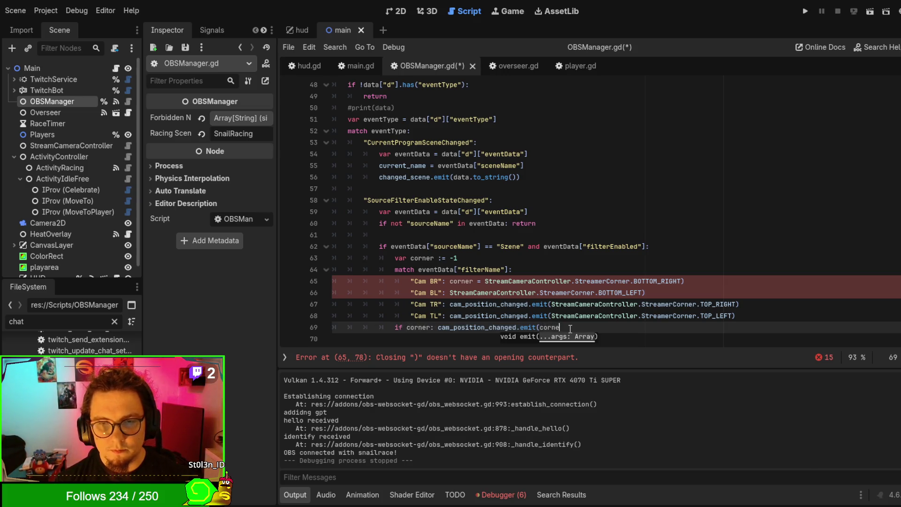
Remove leftover closing brackets and delete the emit calls on the Cam TR and TL lines
click(726, 285)
key(BackSpace)
click(760, 293)
key(BackSpace)
click(763, 316)
key(BackSpace)
click(451, 304)
key(shift+alt+Down)
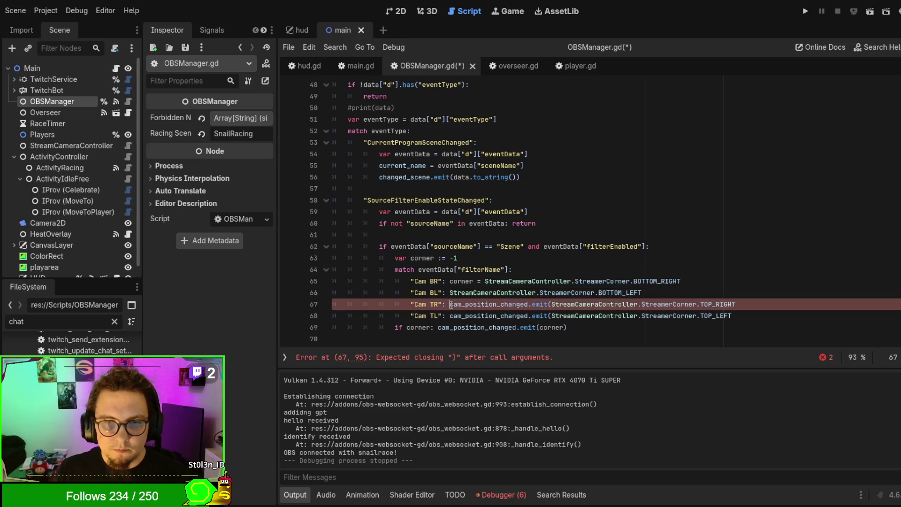
key(Delete)
key(Delete)
key(Delete)
key(Delete)
key(Delete)
key(Delete)
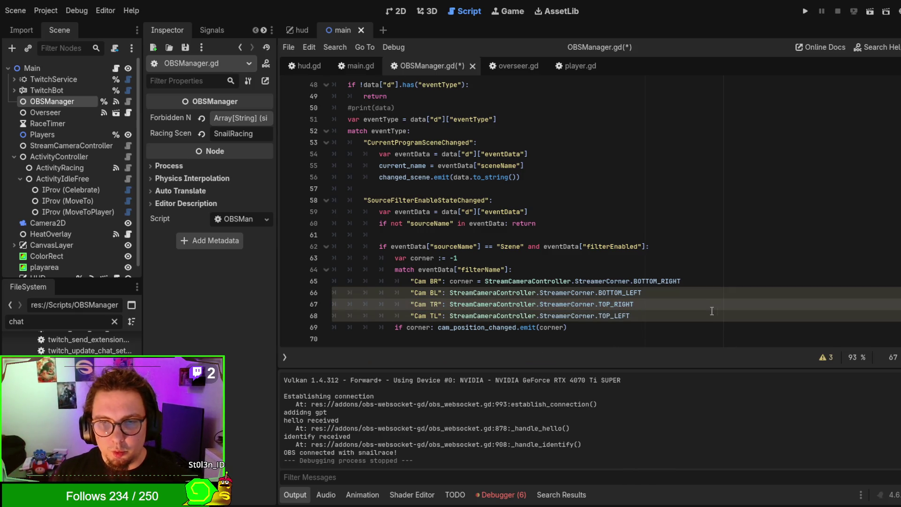
Type 'corner =' on the Cam BL, TR and TL lines together, then save
scroll(733, 346, down, 2)
click(668, 252)
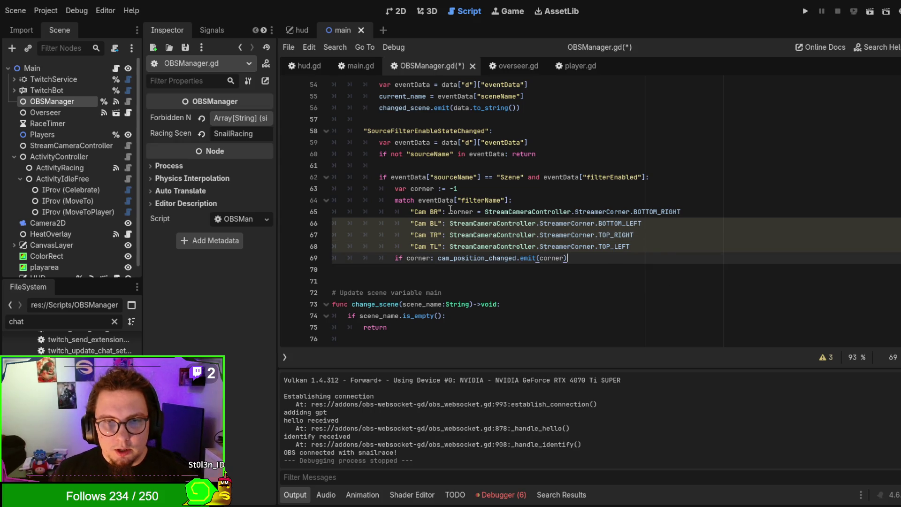
click(449, 209)
click(451, 223)
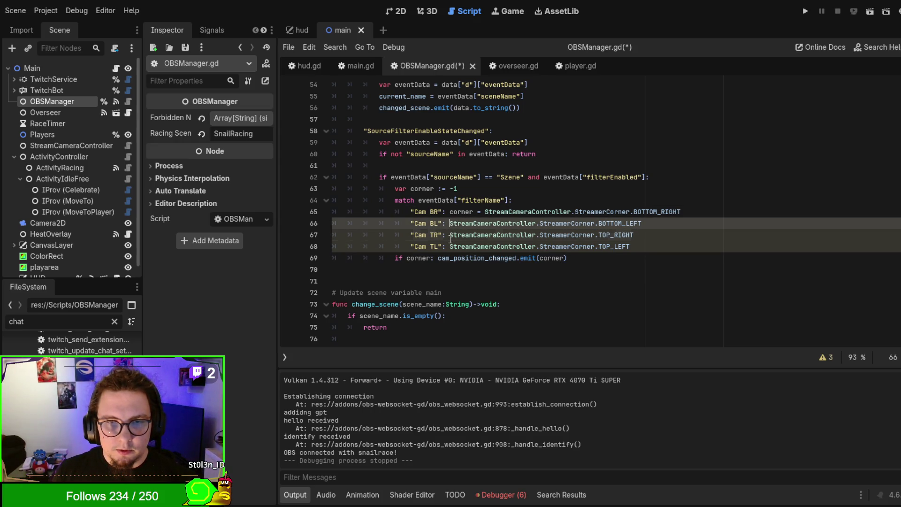
text(corner =)
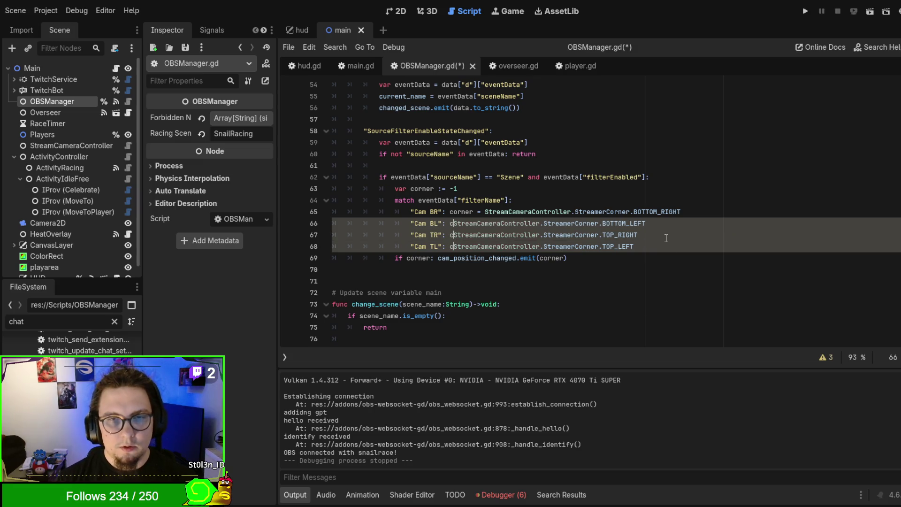
key(Escape)
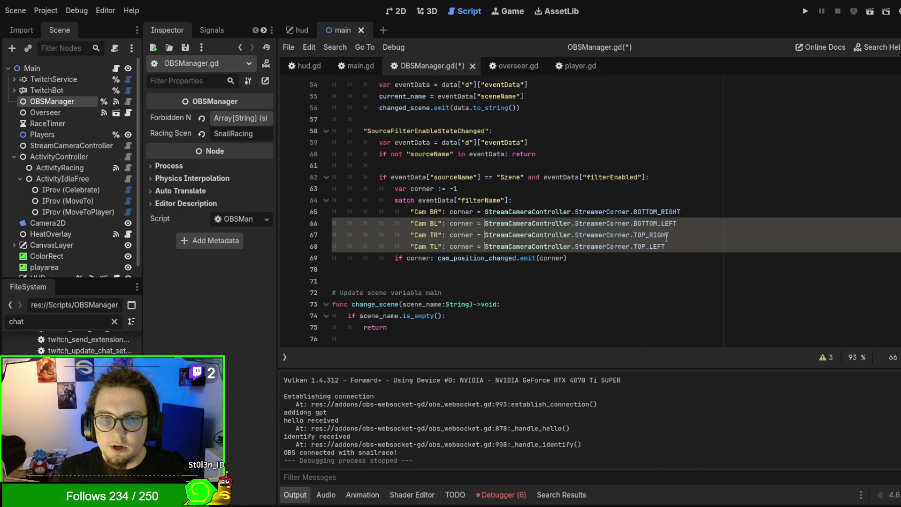
key(ctrl+s)
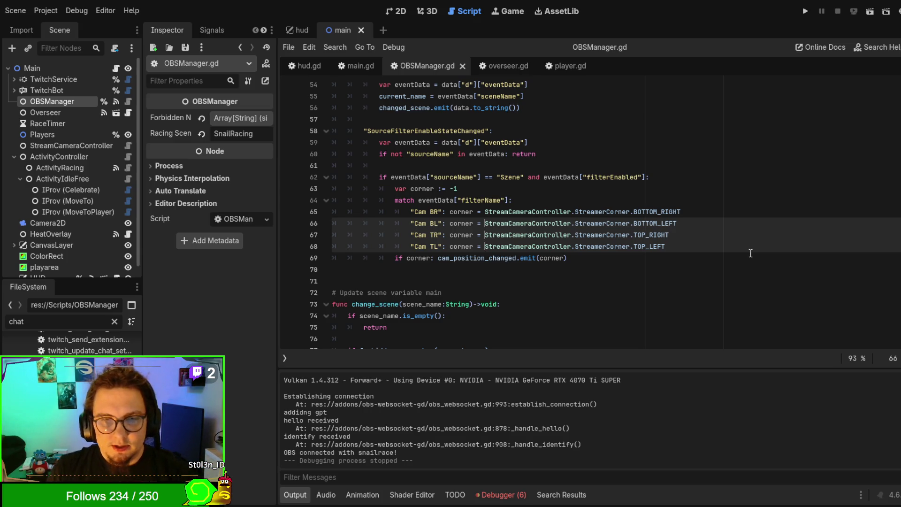
Insert a blank line before the 'if corner' emit check and save the script
click(397, 197)
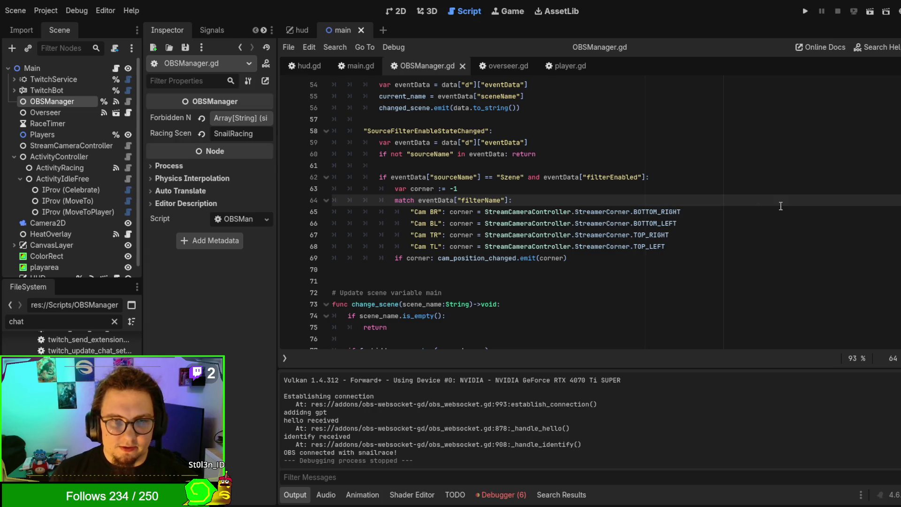
text(corner =)
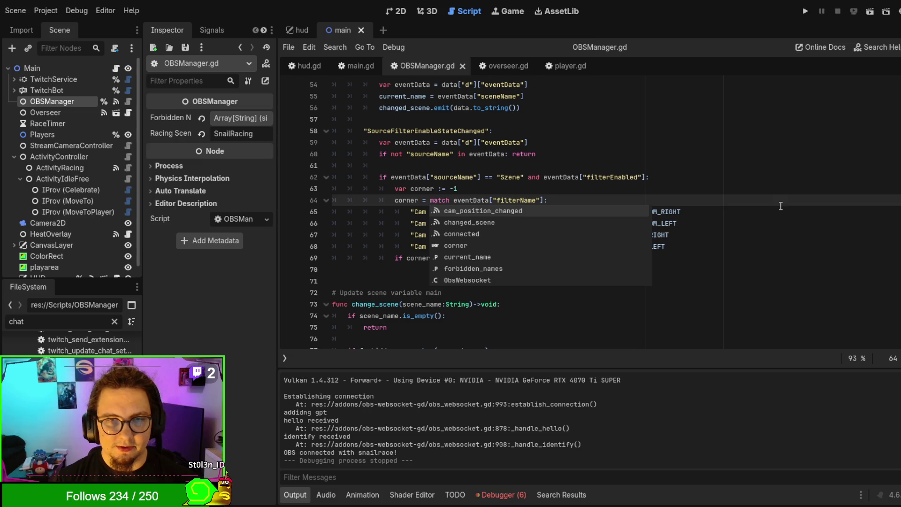
key(BackSpace)
key(BackSpace)
key(BackSpace)
key(BackSpace)
key(BackSpace)
key(BackSpace)
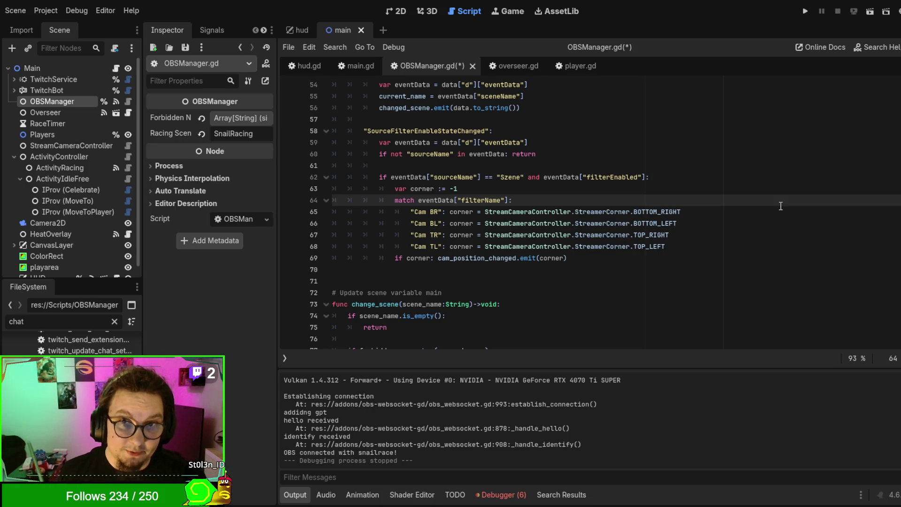
click(685, 246)
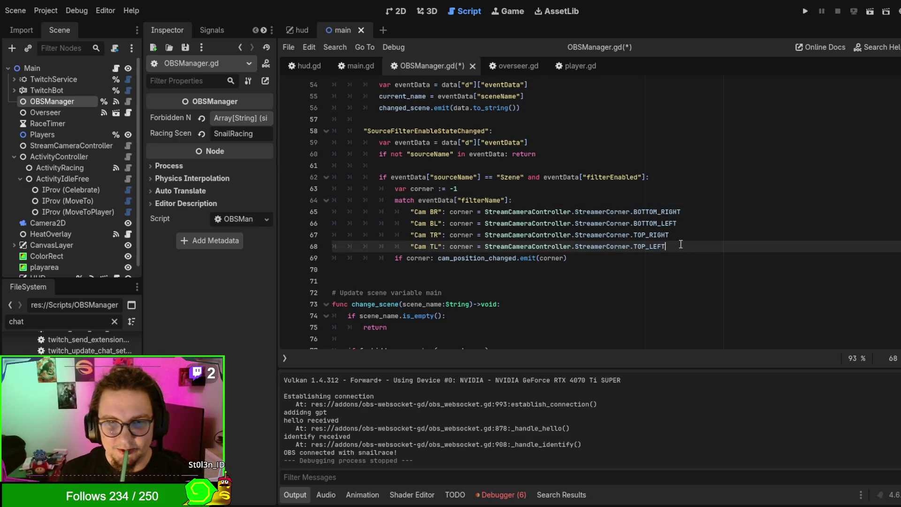
key(Return)
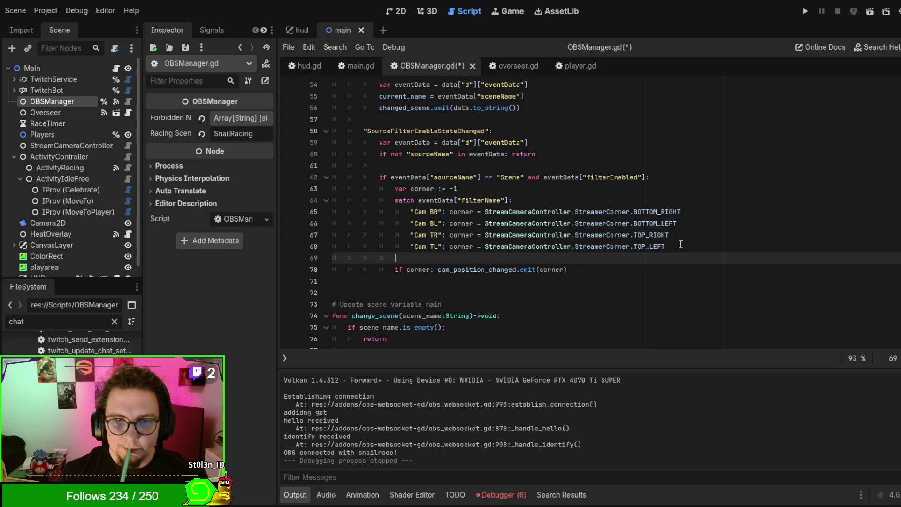
key(ctrl+s)
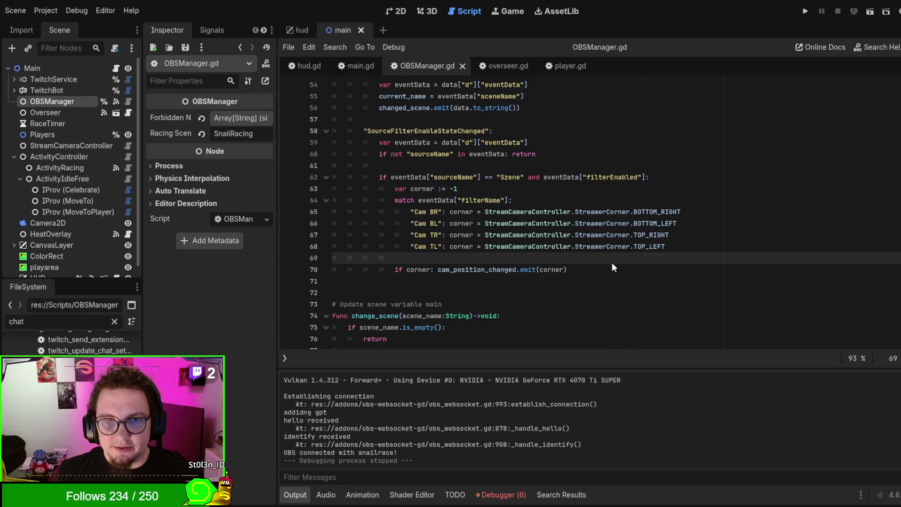
scroll(577, 174, up, 2)
scroll(585, 184, down, 9)
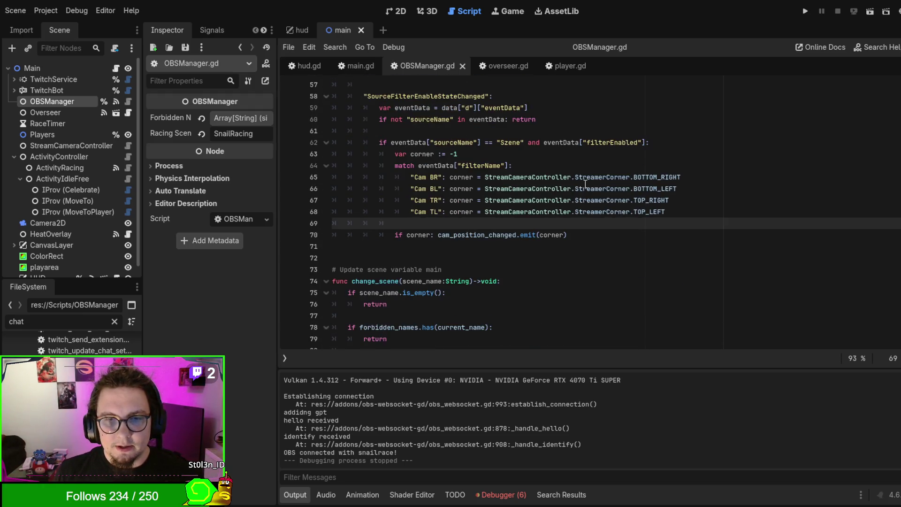
scroll(509, 211, up, 20)
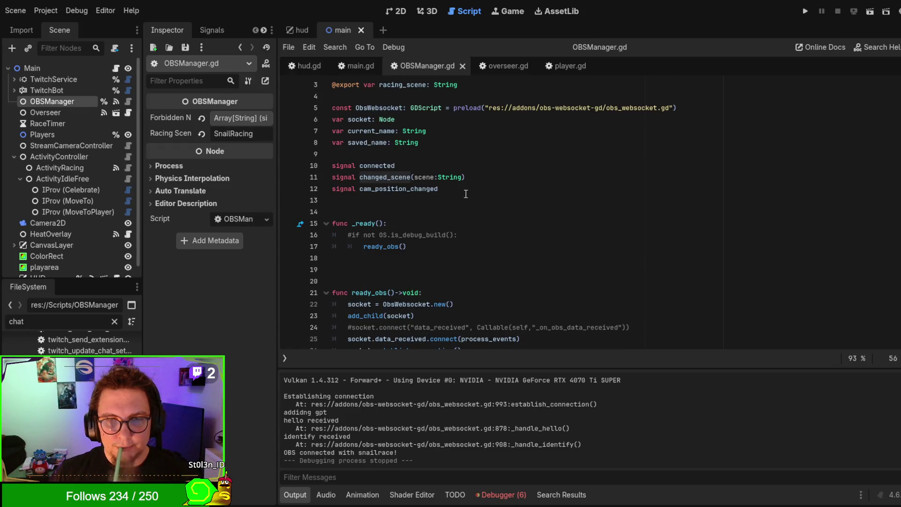
Add a 'corner : StreamCameraController.StreamerCorner' parameter to cam_position_changed via autocomplete, then save
click(448, 179)
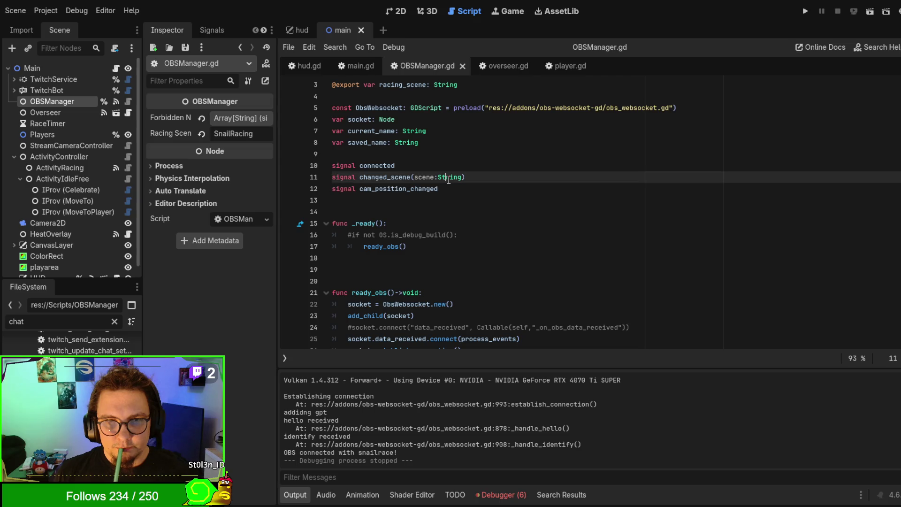
click(446, 188)
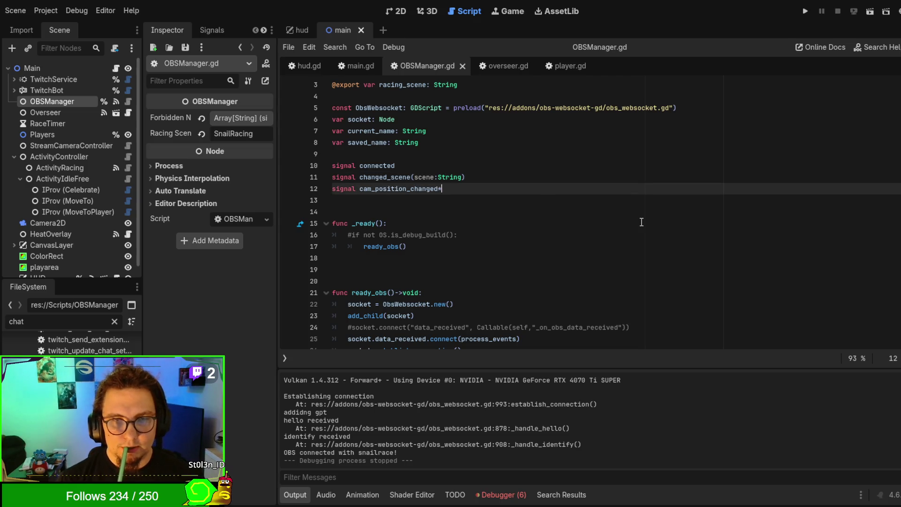
text(()
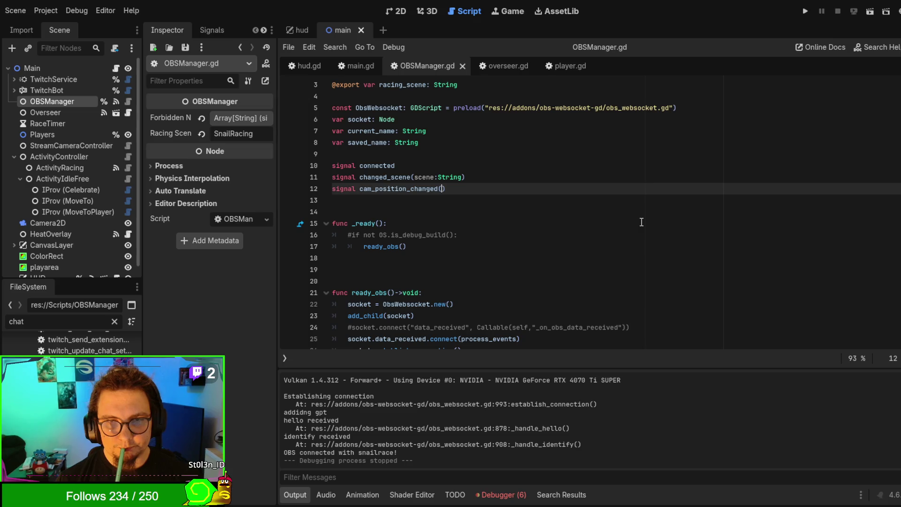
text(corner : )
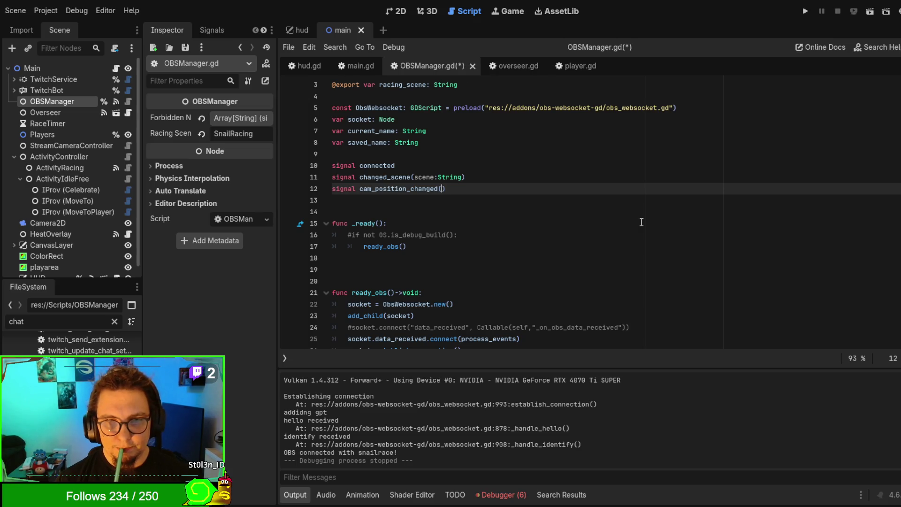
text(StreamCo)
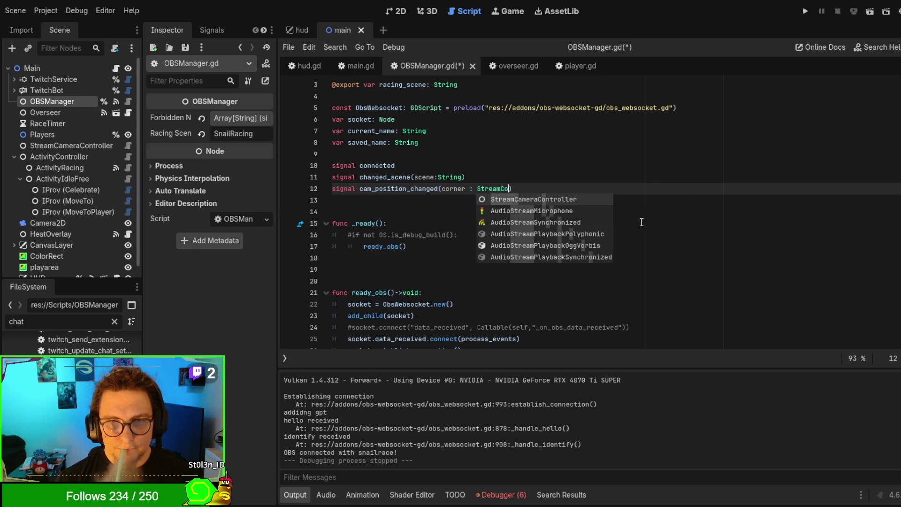
key(Return)
text(.)
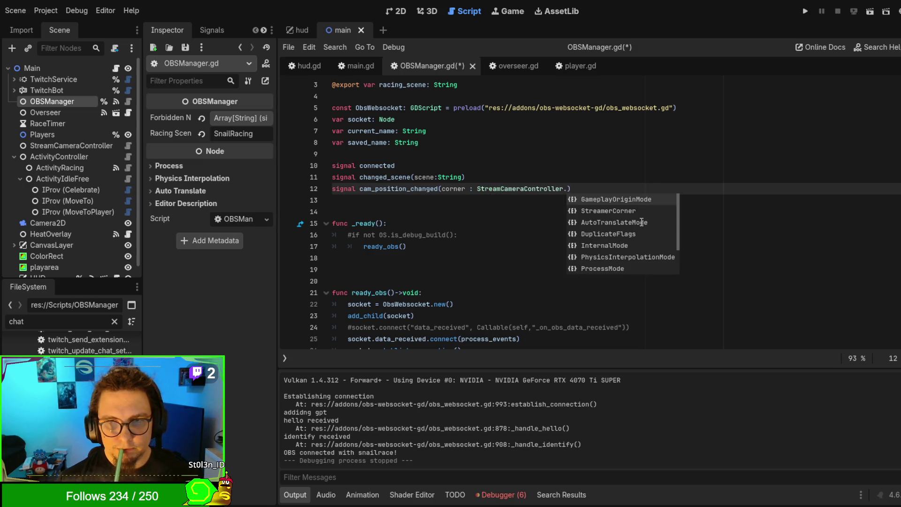
text(Str)
key(Return)
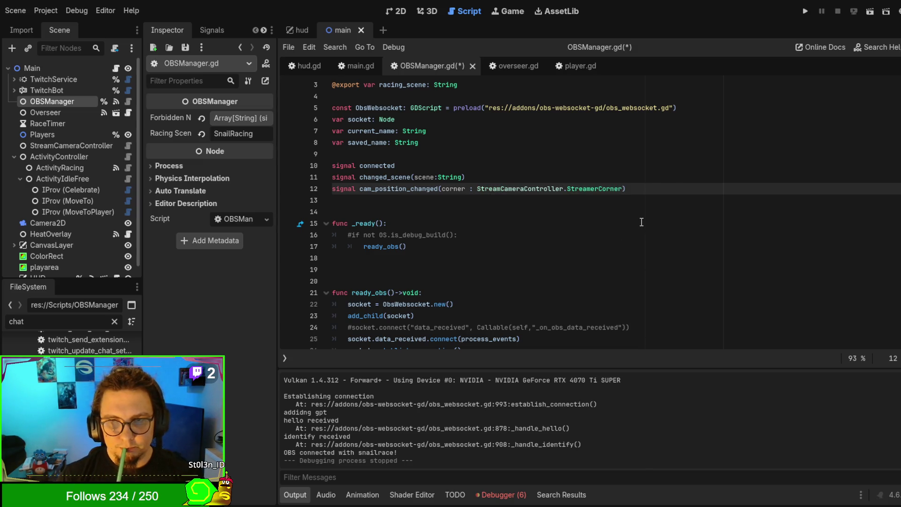
key(ctrl+s)
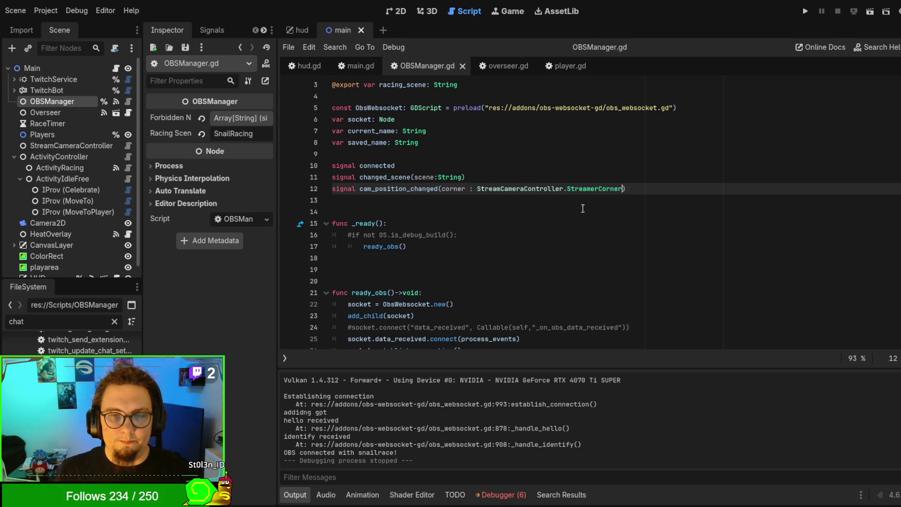
scroll(547, 211, down, 3)
scroll(513, 196, down, 1)
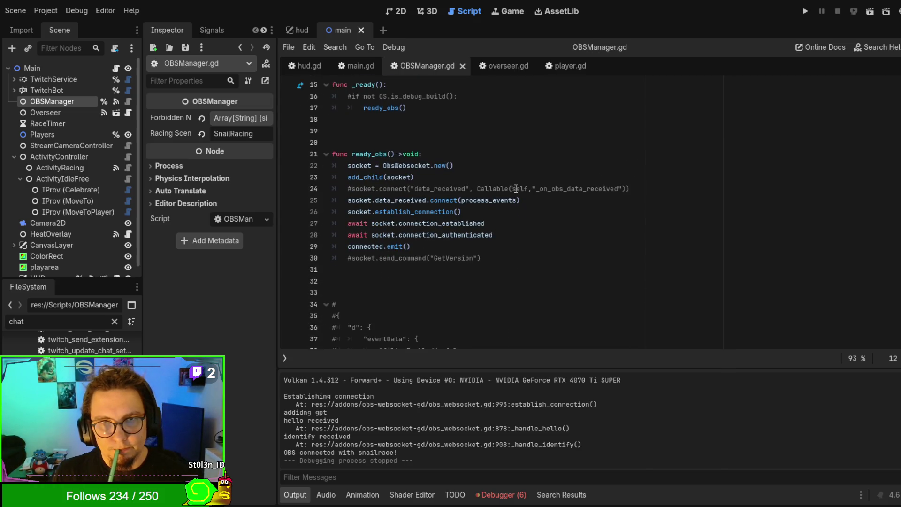
Return to the script editor and open the main.gd script
click(212, 29)
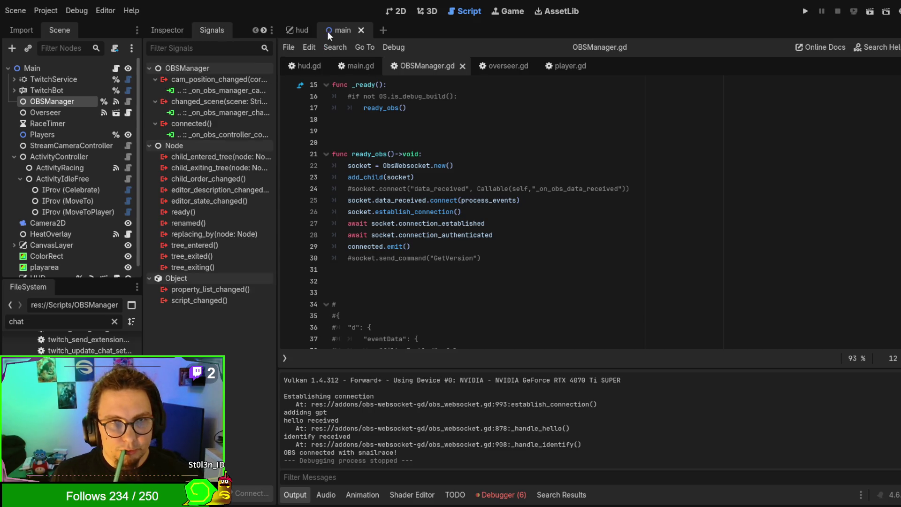
click(399, 13)
click(478, 12)
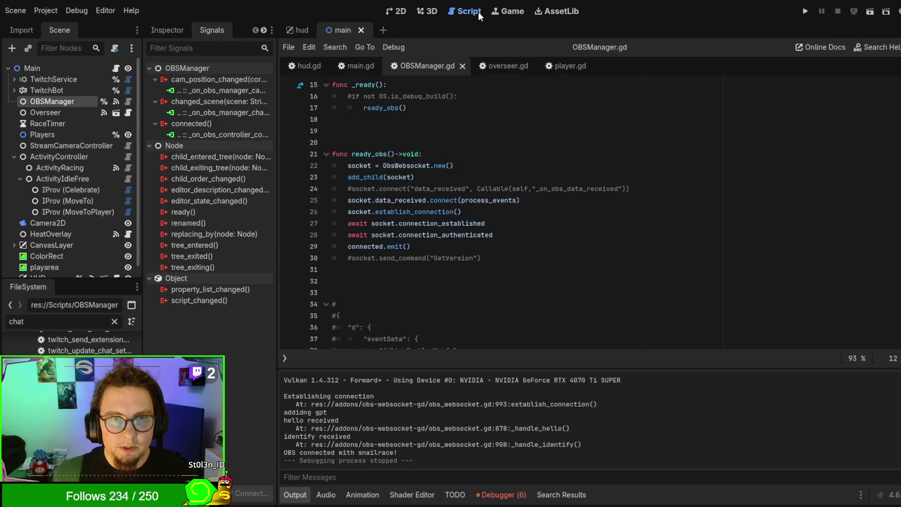
scroll(482, 180, up, 2)
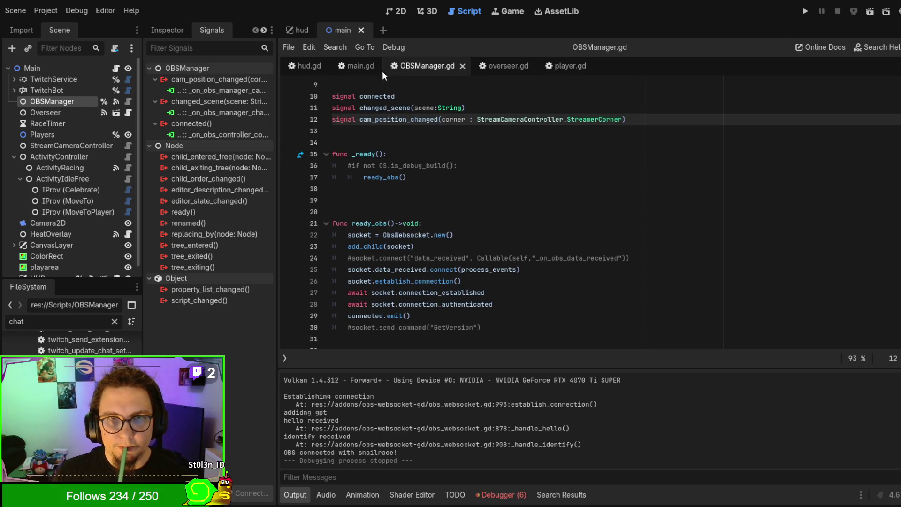
click(358, 68)
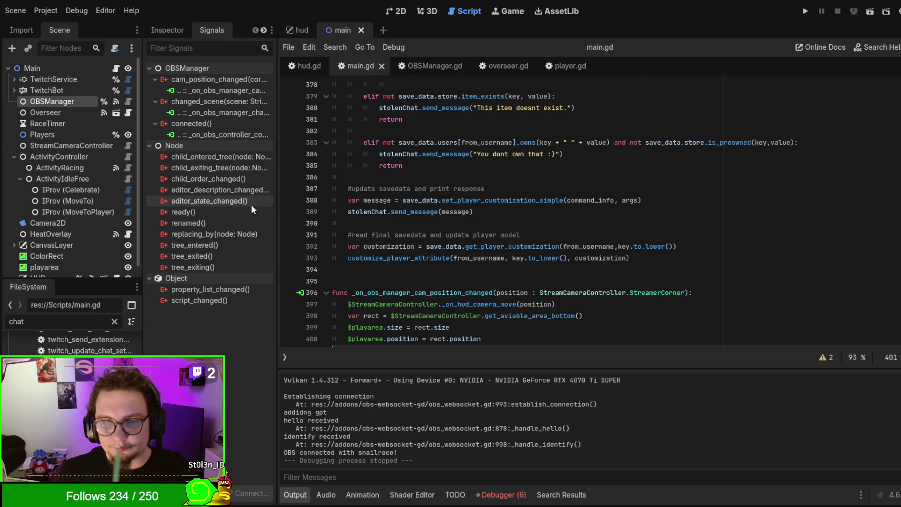
scroll(516, 211, up, 4)
Show OBSManager's properties in the Inspector and expand the Forbidden Names array
click(170, 31)
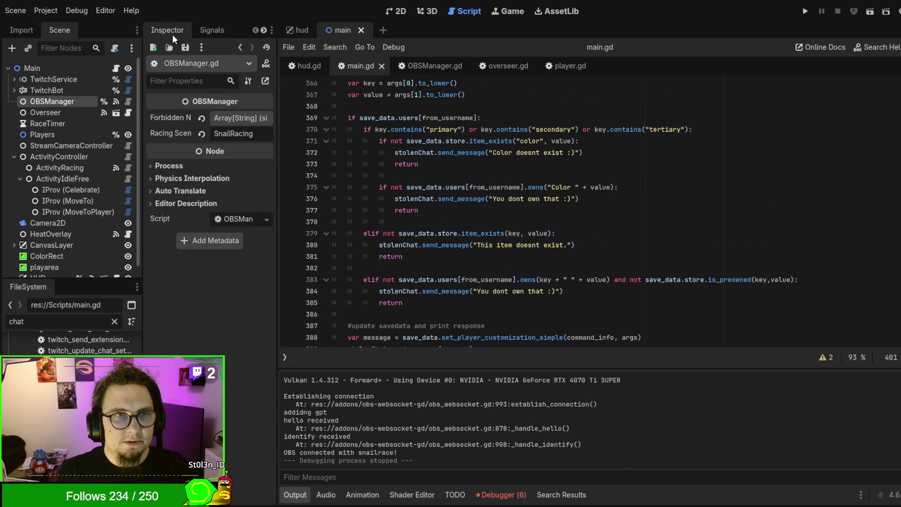
click(247, 118)
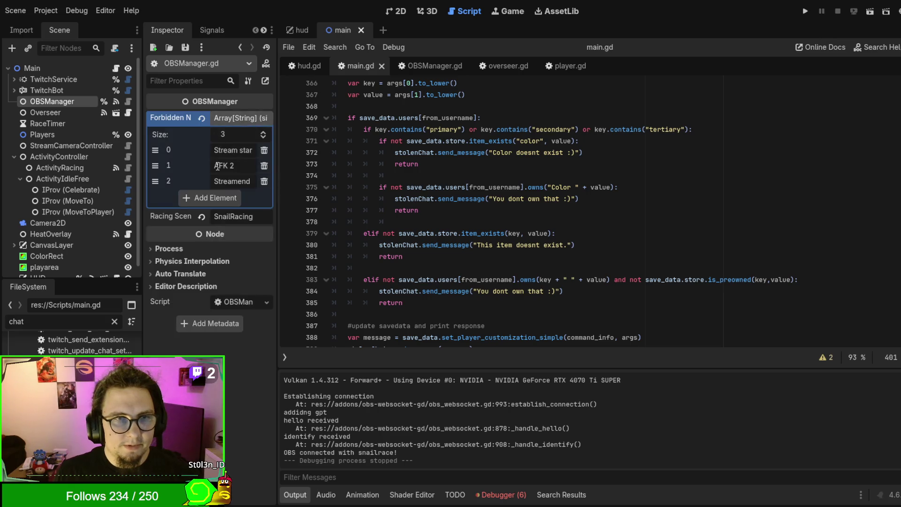
click(245, 119)
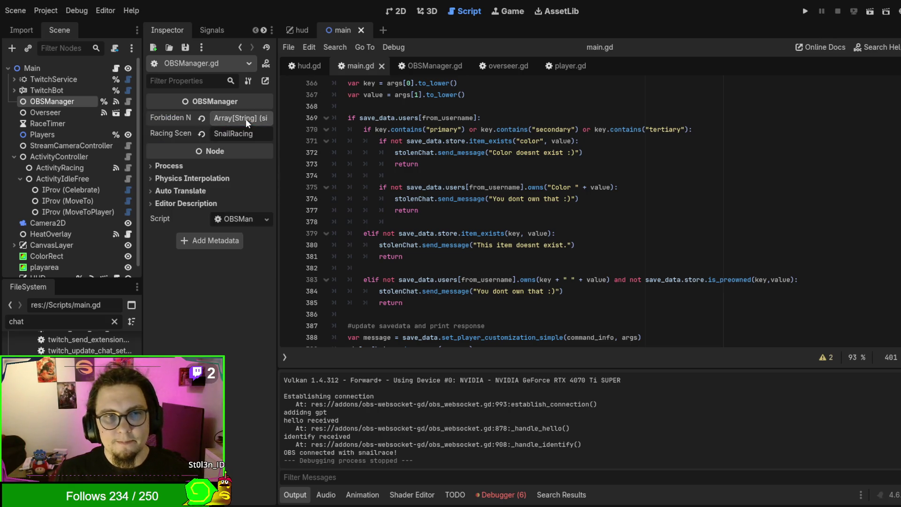
click(246, 118)
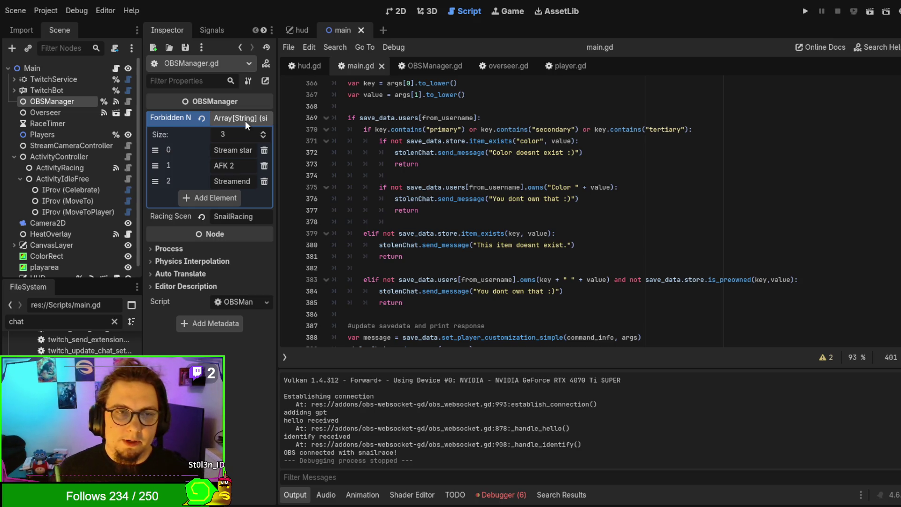
scroll(552, 176, up, 15)
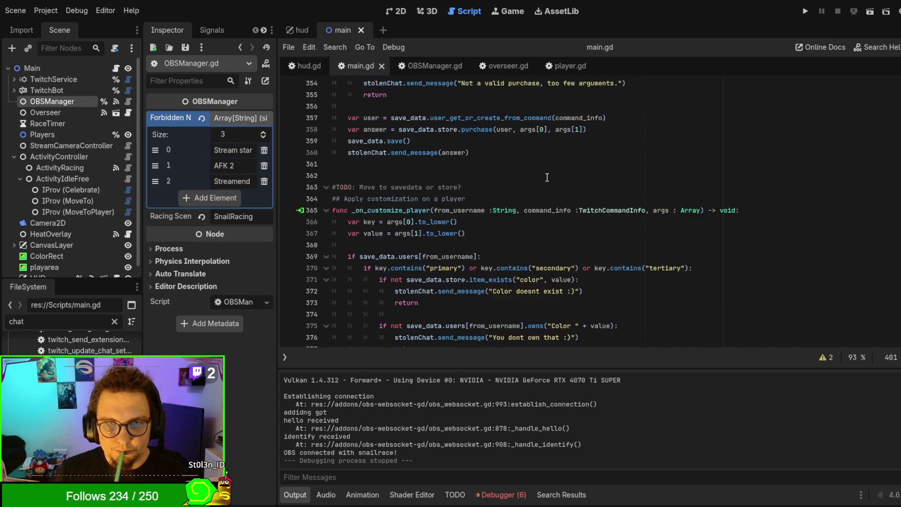
Switch to OBSManager.gd and select the forbidden_names variable on line 2
click(439, 65)
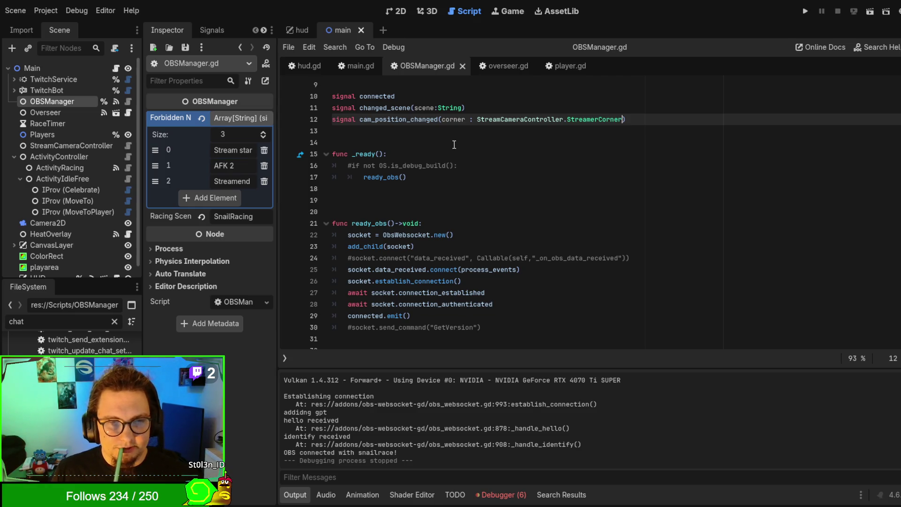
scroll(453, 145, up, 3)
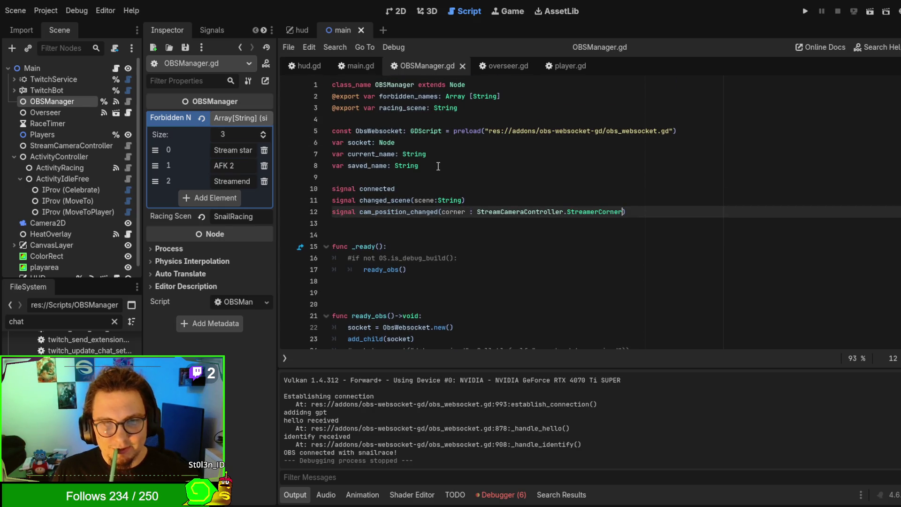
double_click(399, 96)
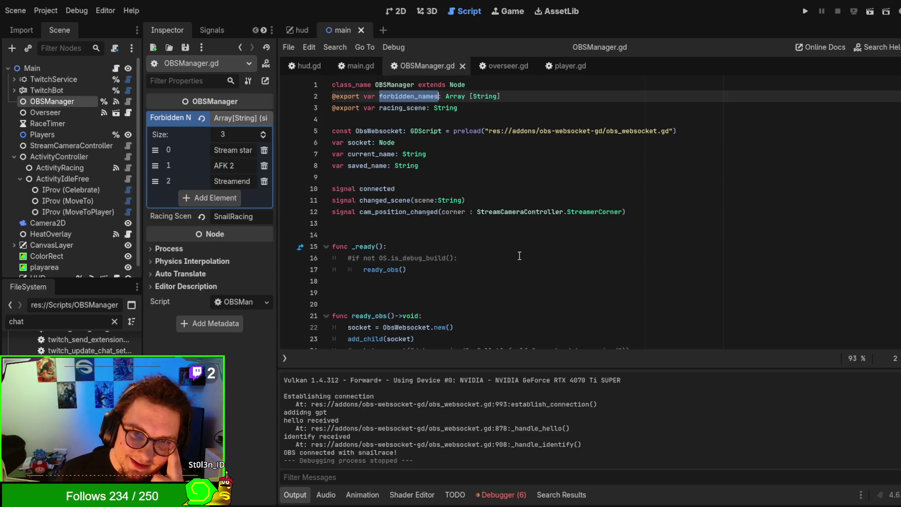
scroll(525, 228, down, 6)
scroll(525, 228, up, 1)
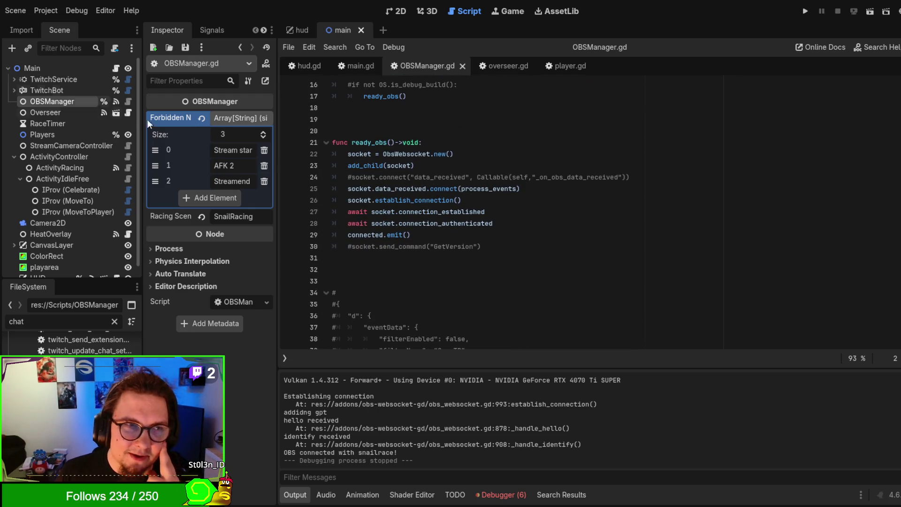
scroll(525, 228, down, 11)
scroll(526, 236, down, 5)
scroll(526, 236, up, 5)
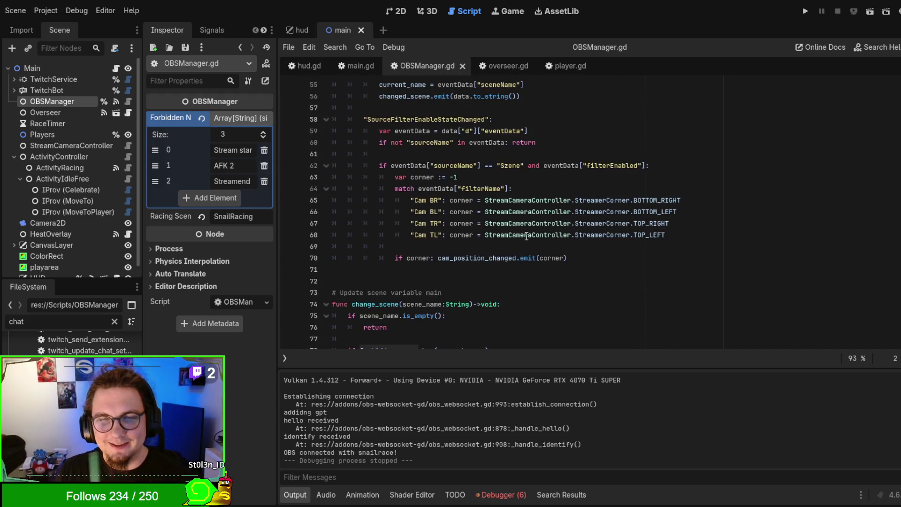
scroll(657, 249, up, 4)
scroll(548, 240, down, 2)
scroll(549, 239, down, 2)
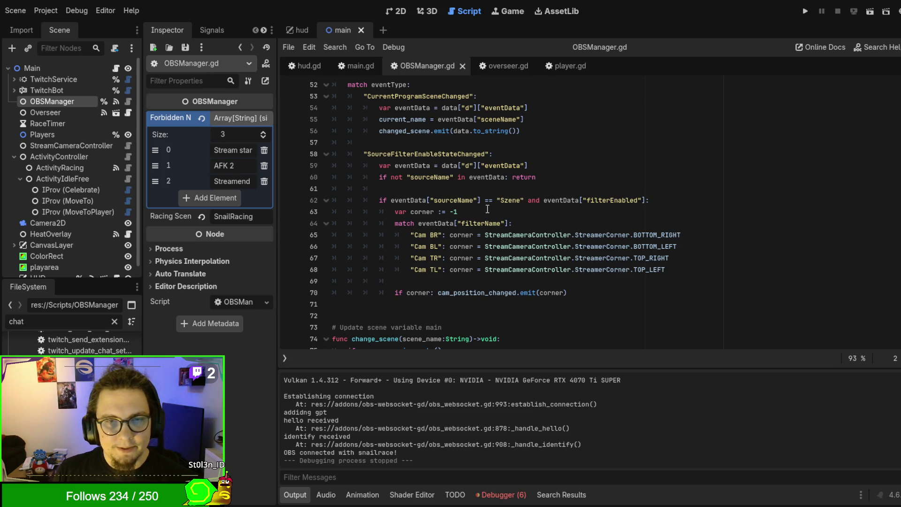
Jump to forbidden_names' use in change_scene with find-next, then return to main.gd
key(ctrl+f)
text(bane)
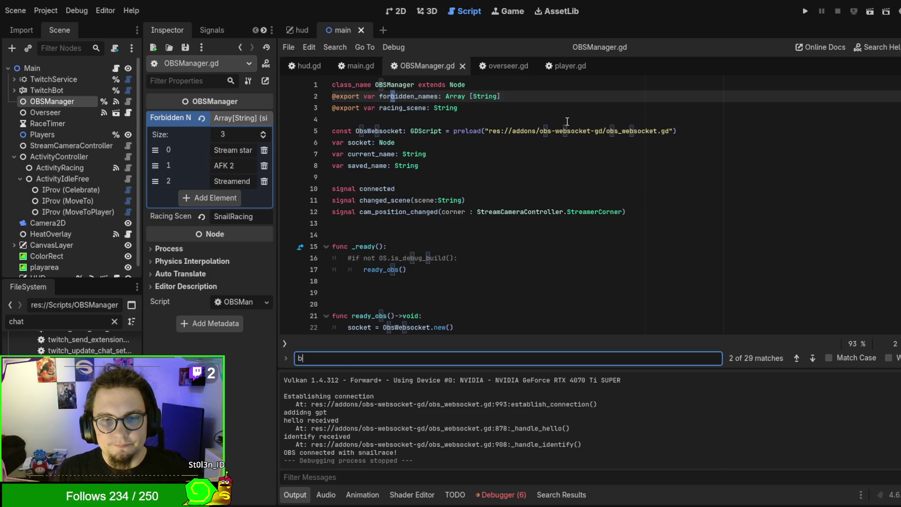
key(Escape)
key(ctrl+d)
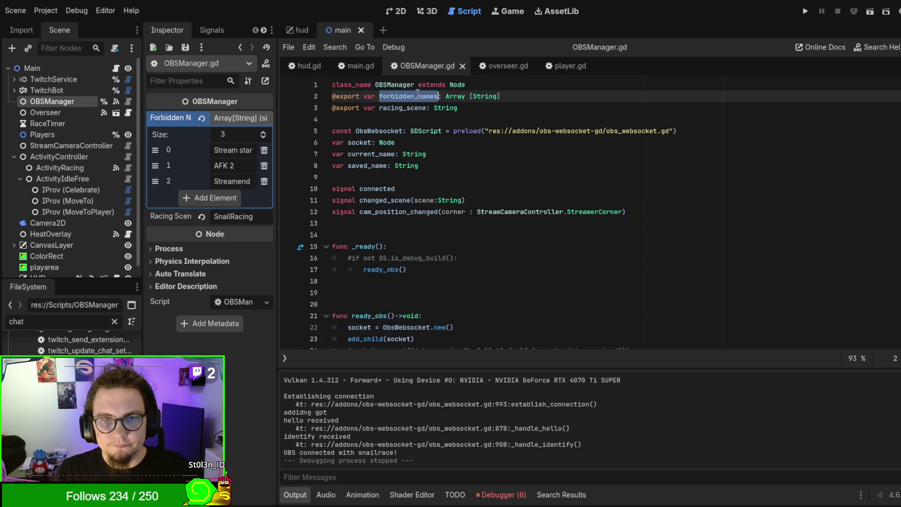
key(ctrl+d)
scroll(708, 227, down, 4)
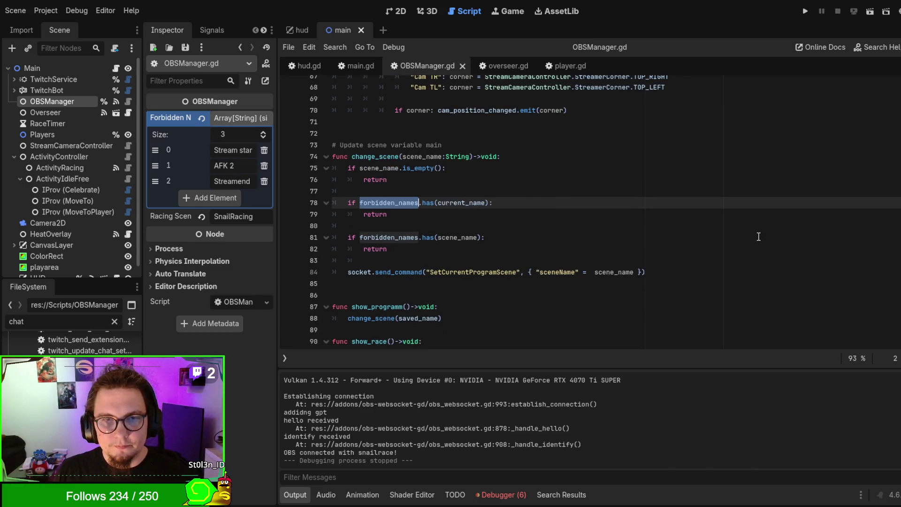
scroll(758, 236, up, 3)
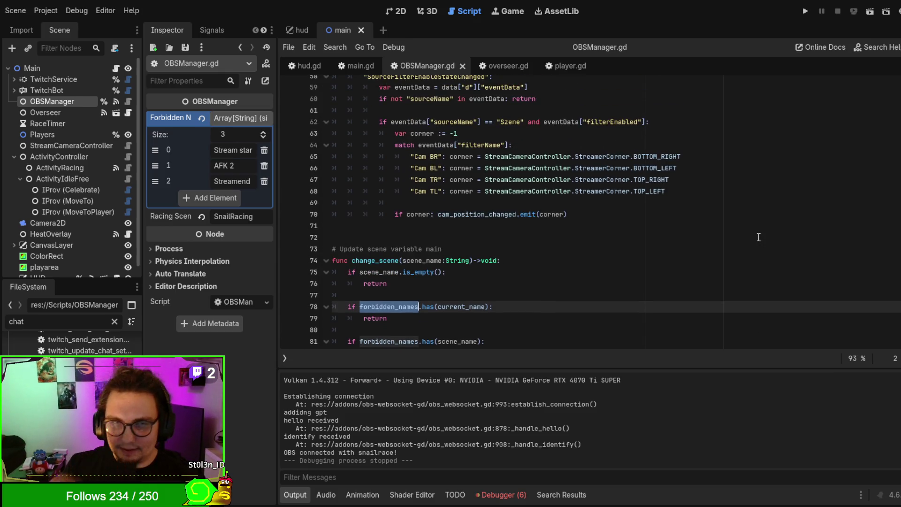
scroll(746, 234, down, 2)
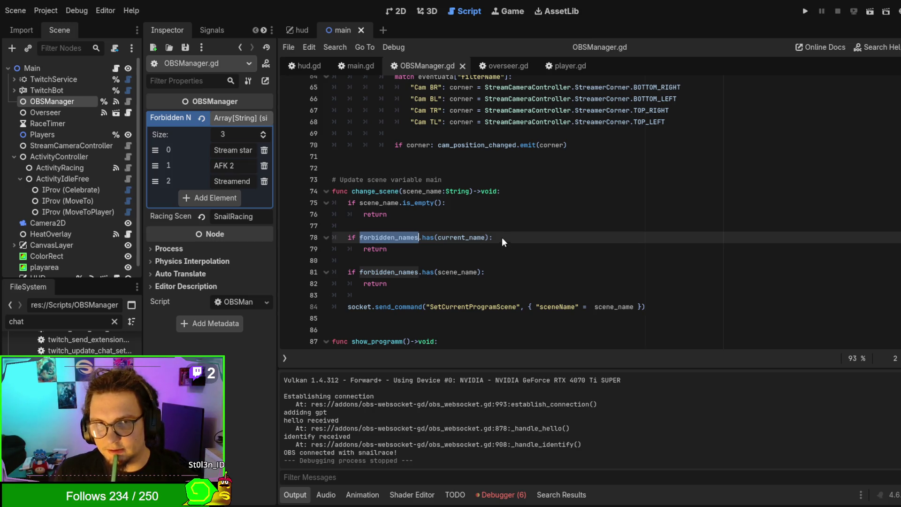
click(353, 61)
Select the Main node and scroll to main.gd's variable declarations near banned_usernames
scroll(461, 159, up, 10)
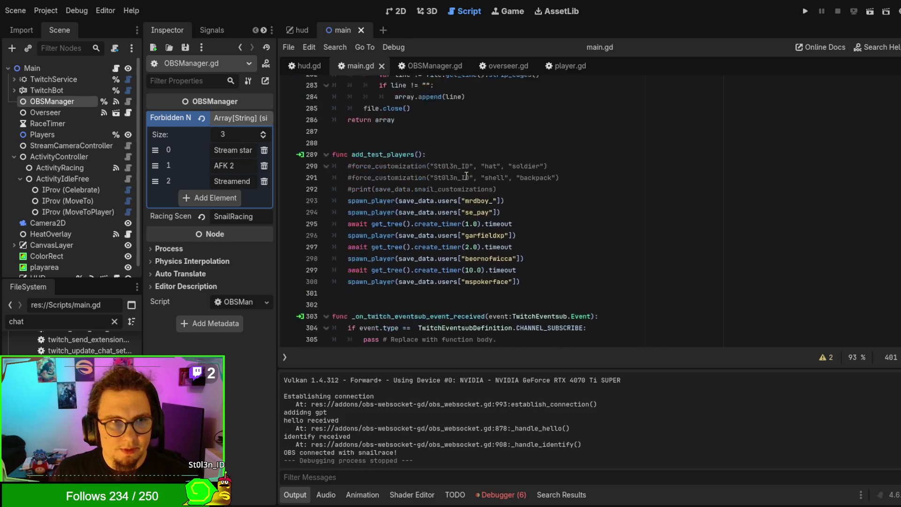
scroll(385, 131, up, 10)
click(67, 69)
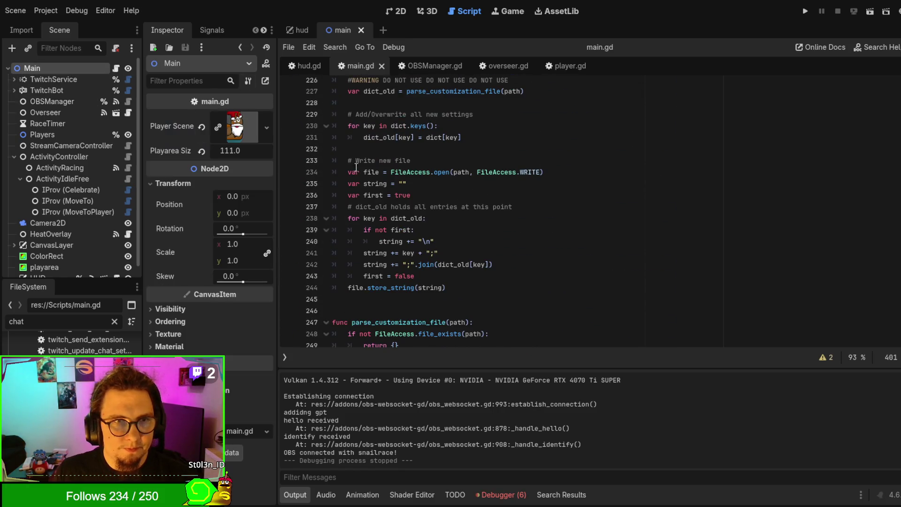
scroll(492, 208, up, 1)
scroll(492, 208, up, 10)
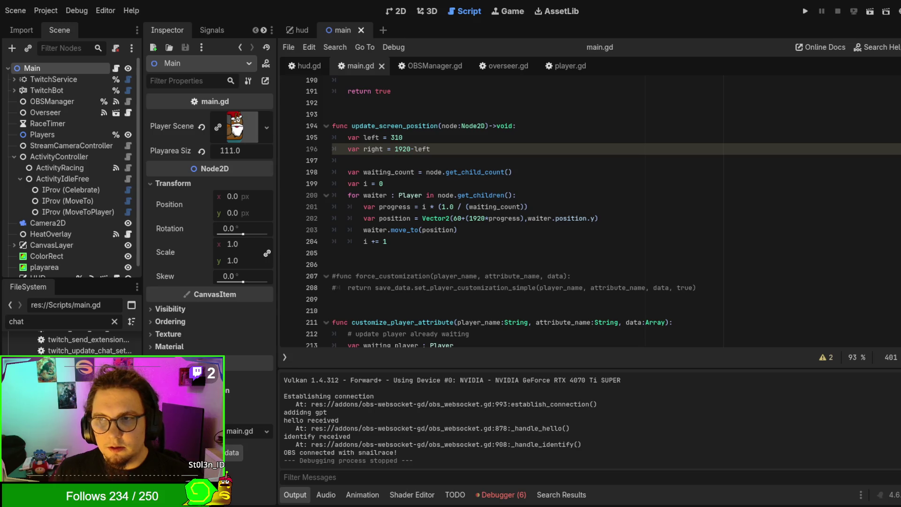
scroll(589, 211, up, 20)
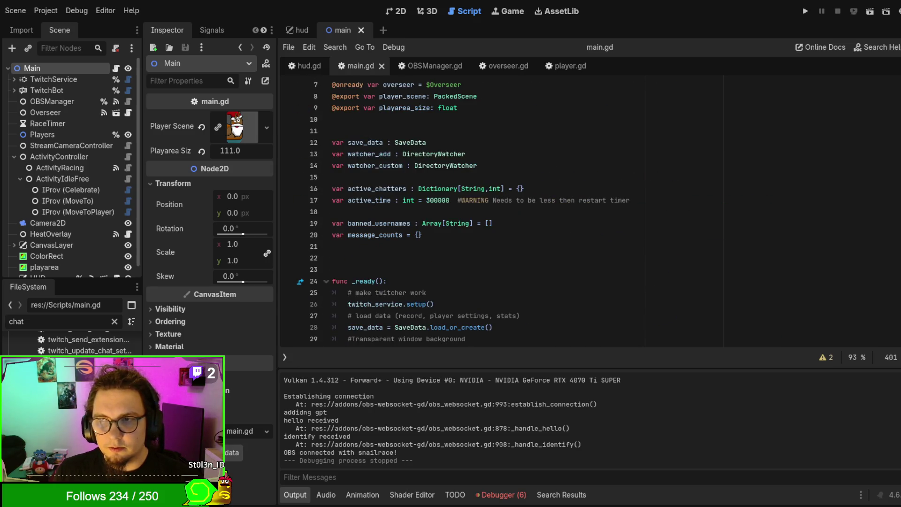
scroll(655, 159, up, 2)
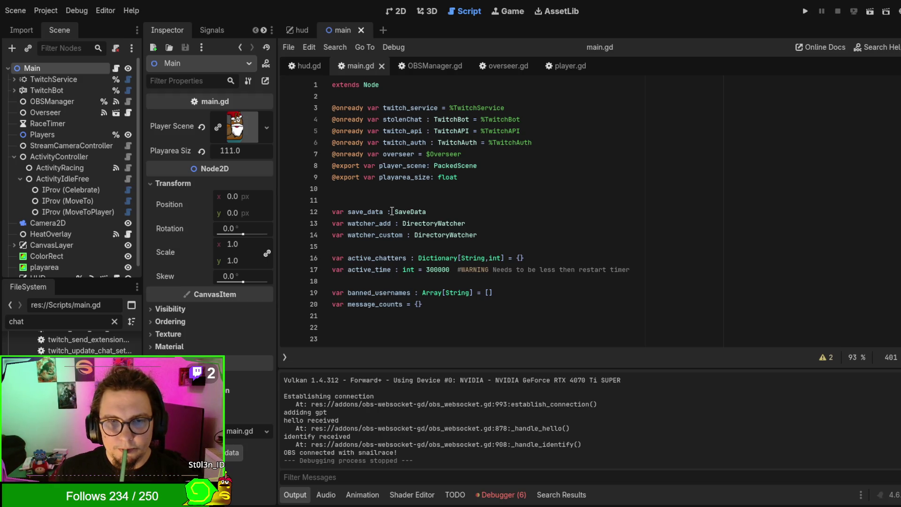
click(385, 293)
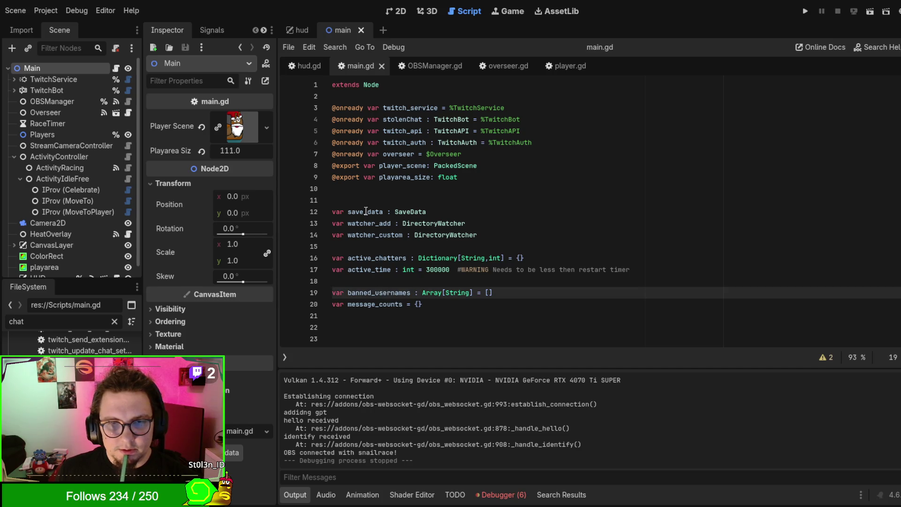
scroll(367, 213, down, 2)
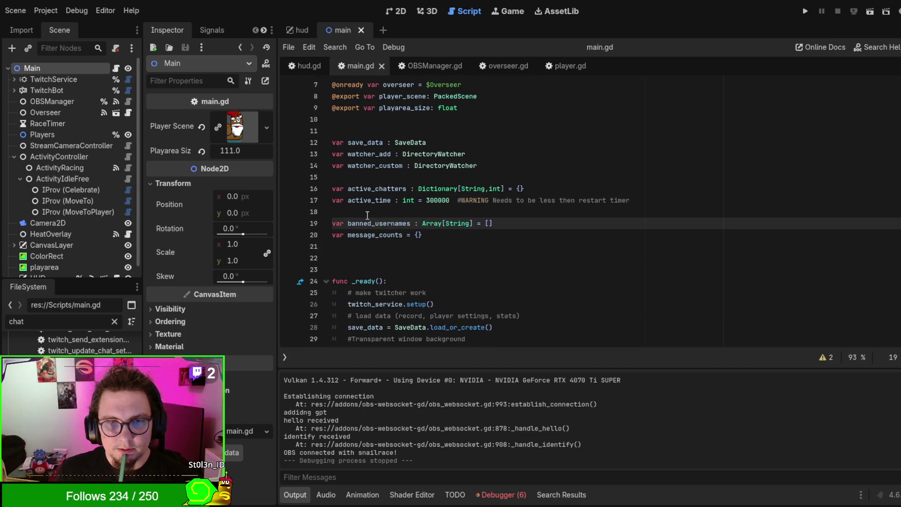
scroll(367, 215, up, 2)
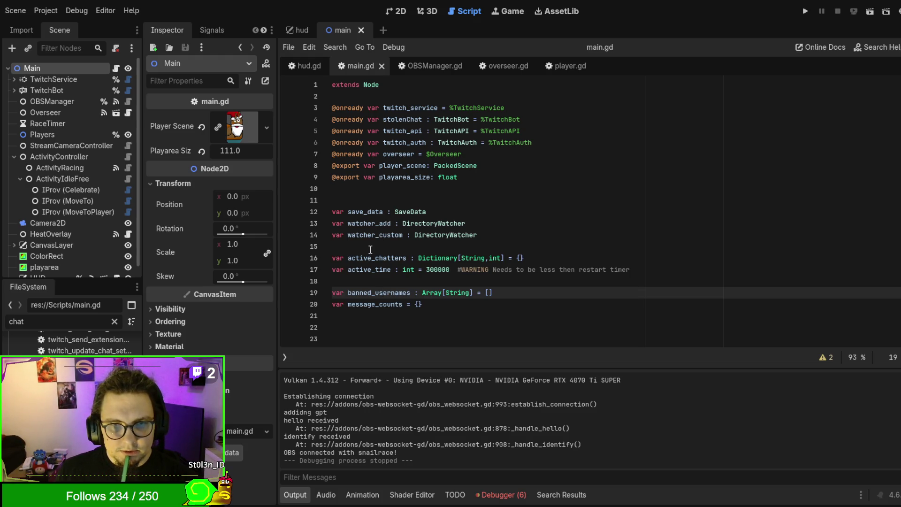
Search all scripts with Find in Files for uses of watcher_add and watcher_custom
double_click(374, 224)
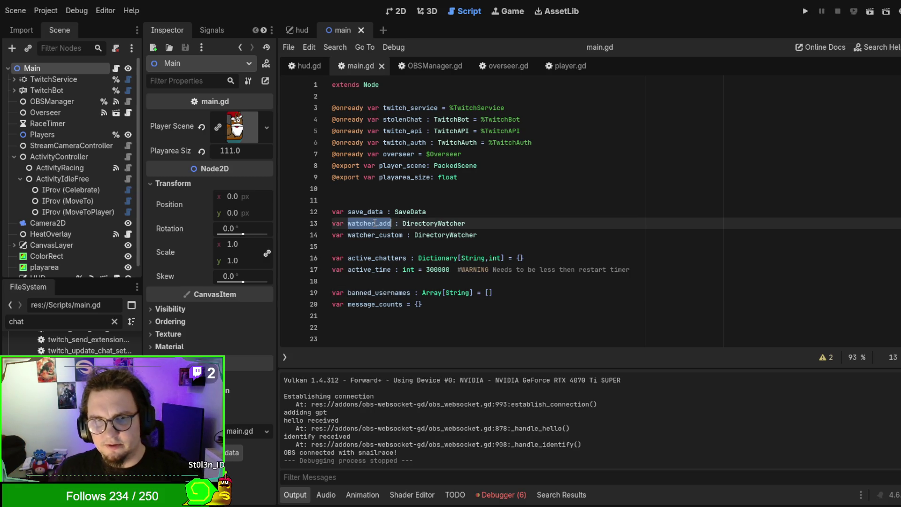
key(ctrl+shift+f)
key(Return)
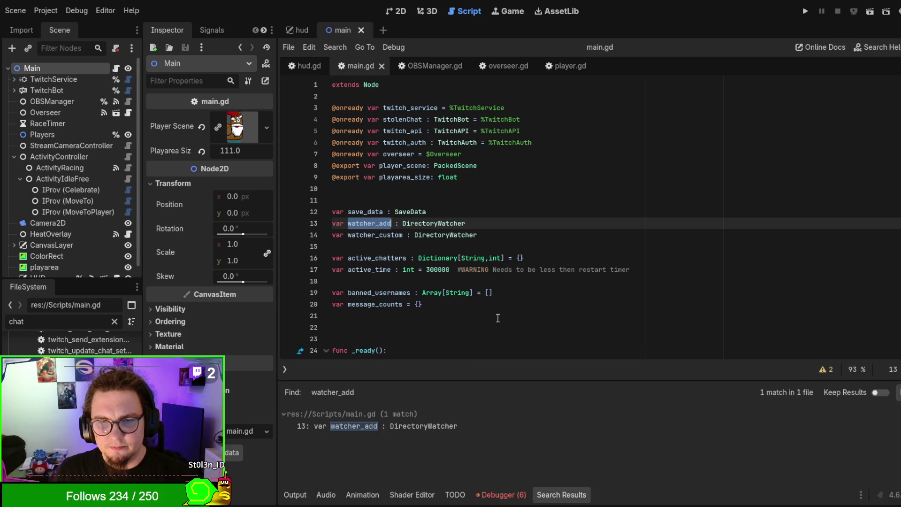
double_click(382, 235)
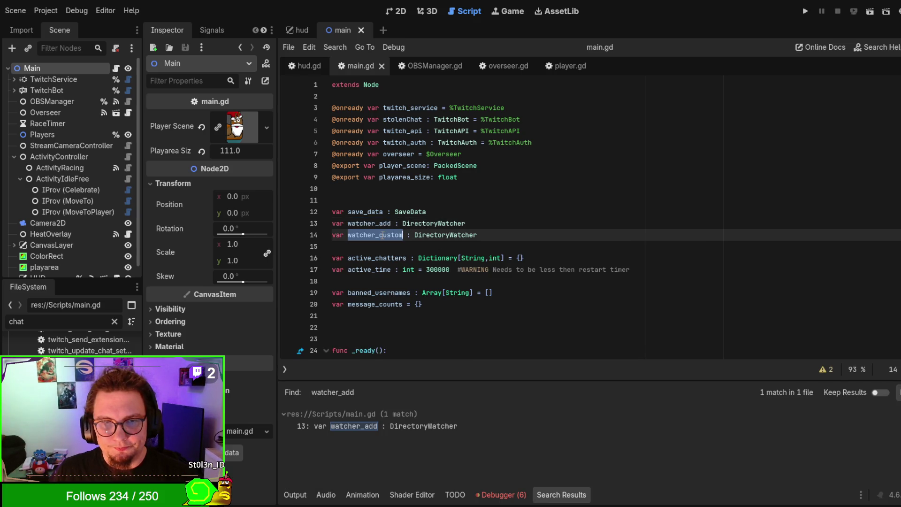
key(ctrl+shift+f)
key(Return)
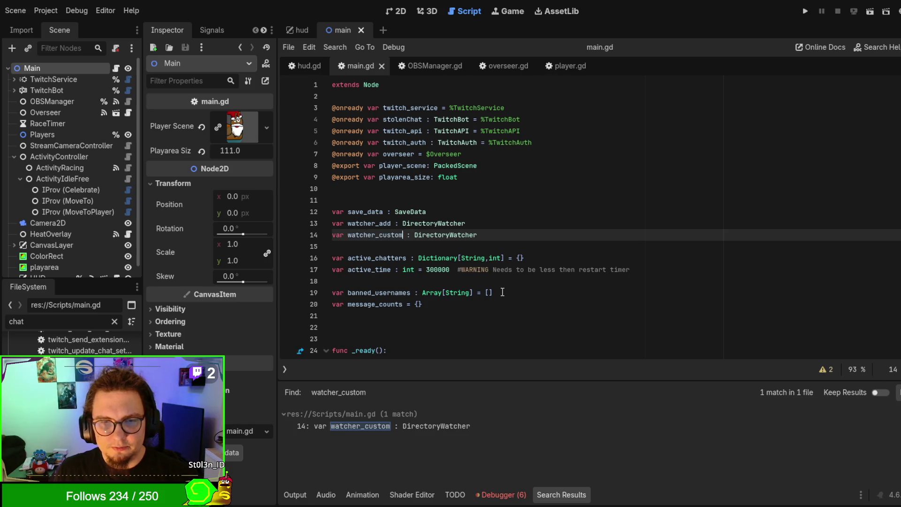
Delete the watcher_add and watcher_custom declarations and remove the surrounding blank lines
drag(509, 229, 511, 217)
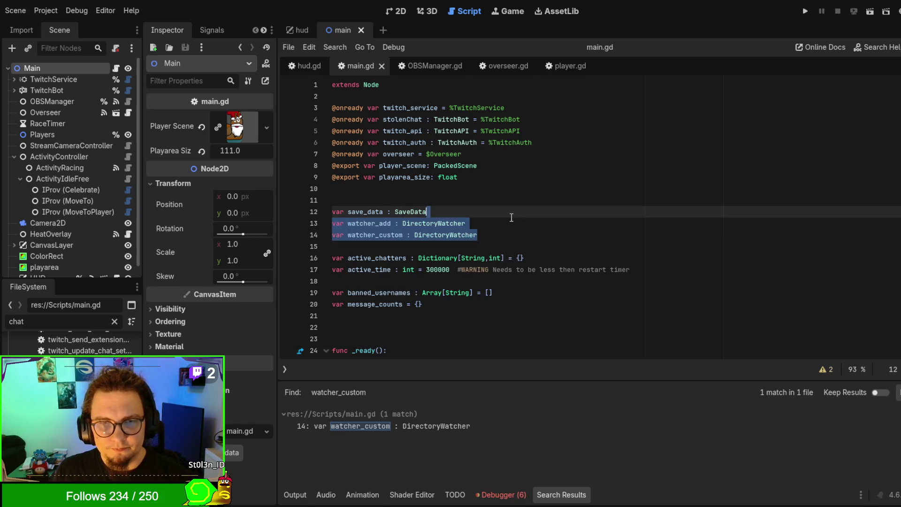
key(Delete)
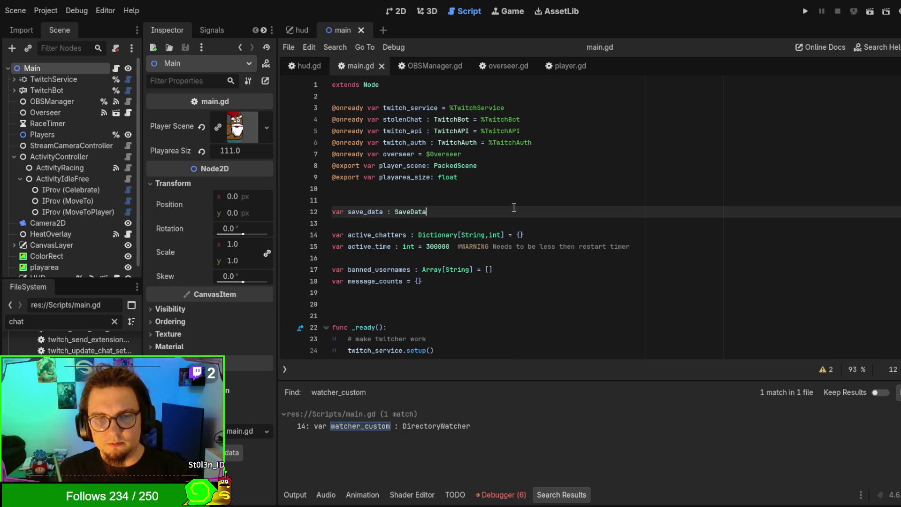
double_click(373, 235)
click(375, 224)
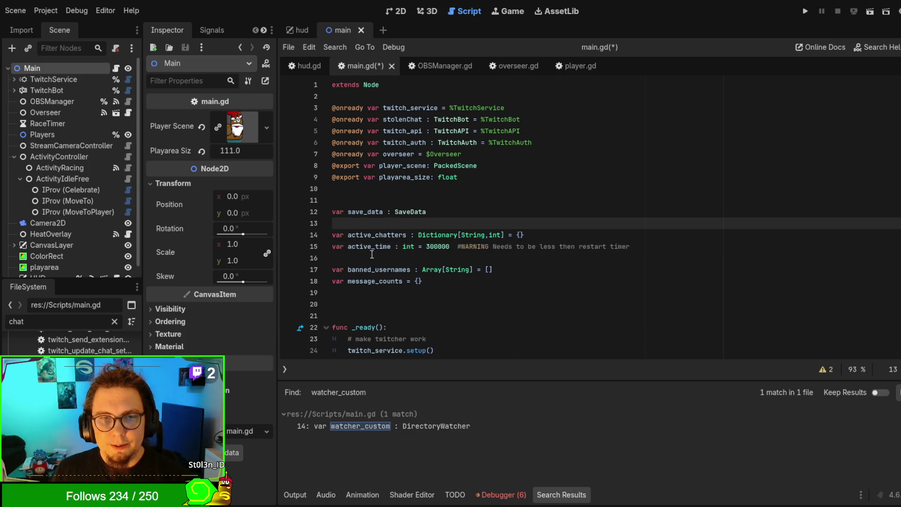
key(BackSpace)
click(371, 248)
key(BackSpace)
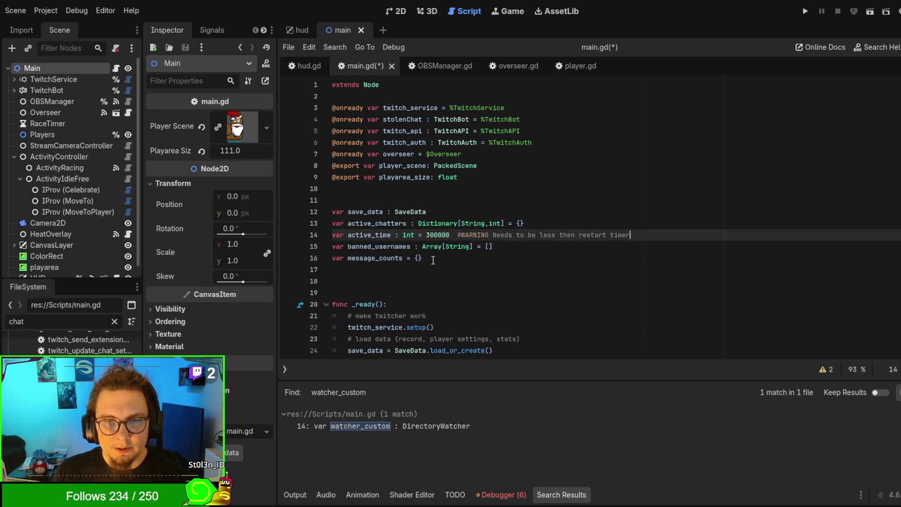
Check the tidied variable block and save main.gd
click(388, 258)
click(380, 247)
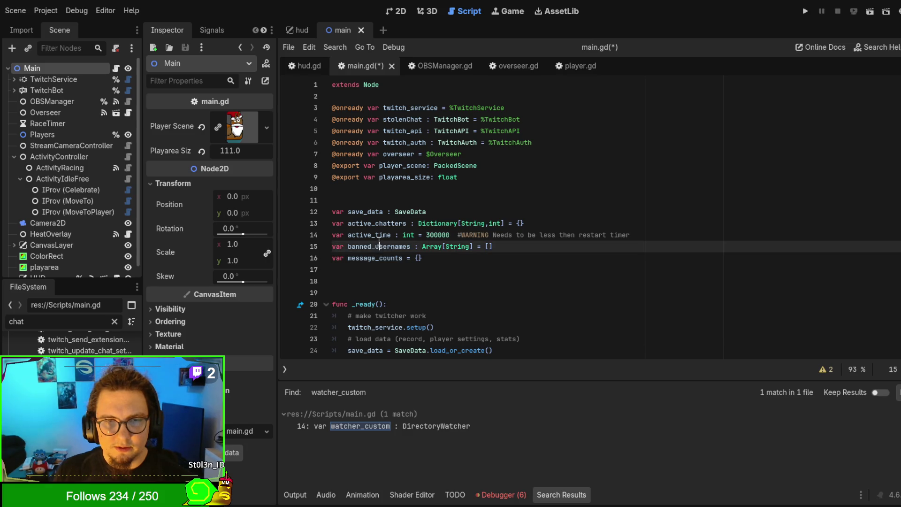
drag(372, 203, 449, 288)
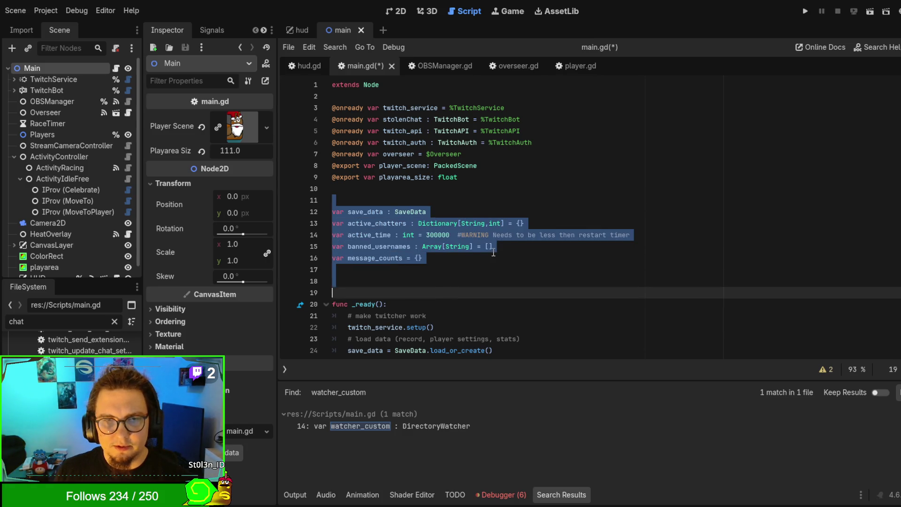
click(435, 189)
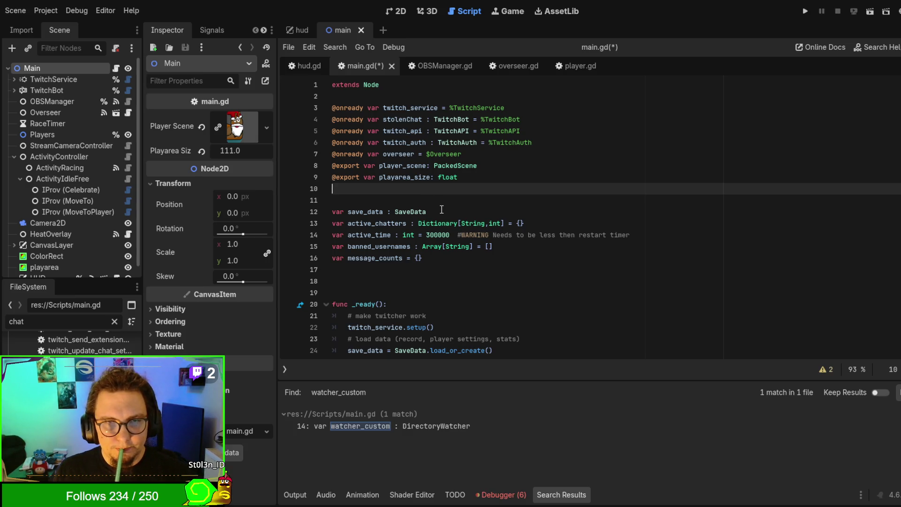
key(ctrl+s)
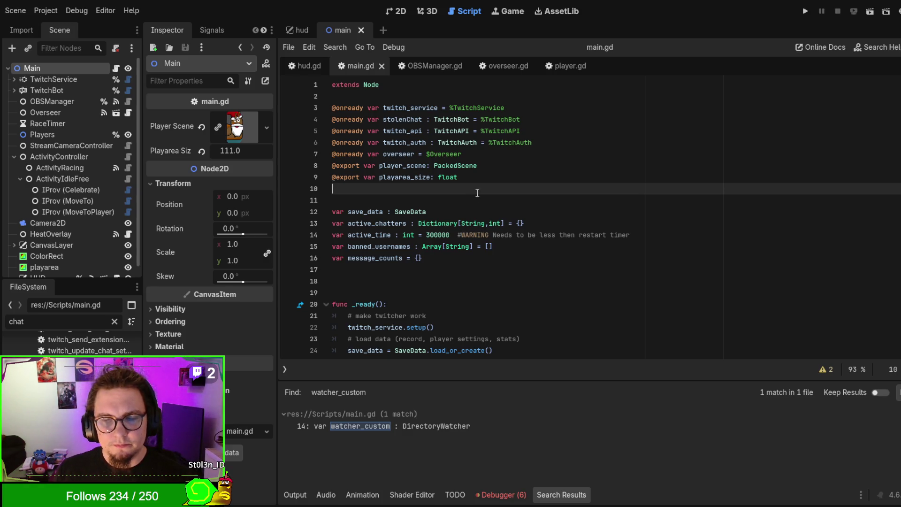
Select save_data to review its uses, then revisit the message_counts declaration
double_click(366, 215)
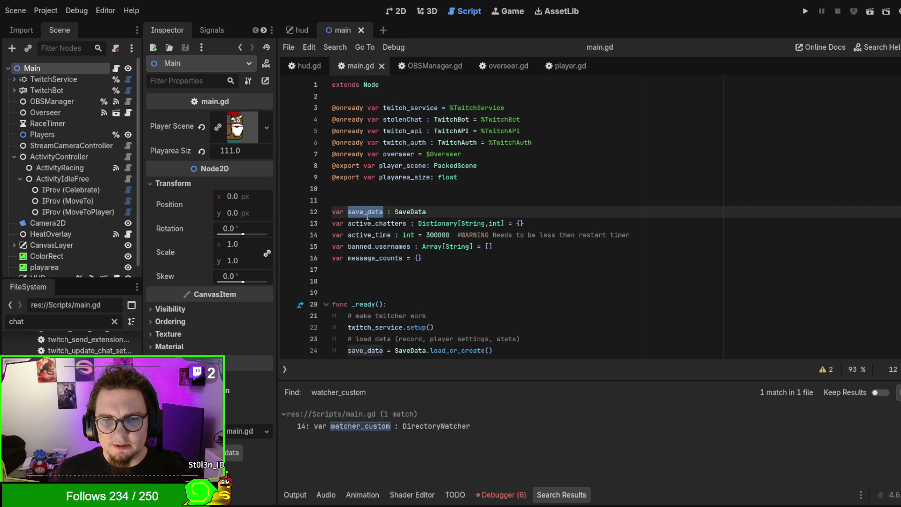
scroll(367, 217, down, 2)
drag(431, 280, 508, 278)
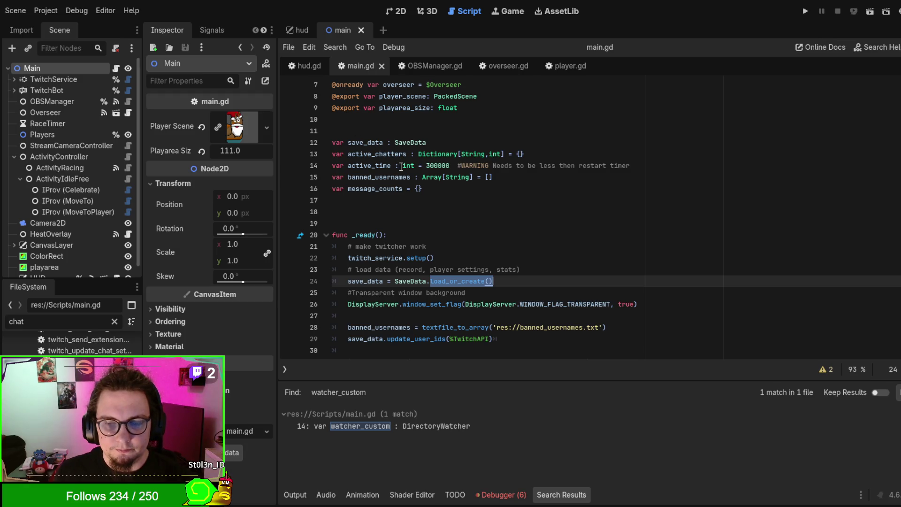
click(448, 189)
scroll(449, 189, up, 1)
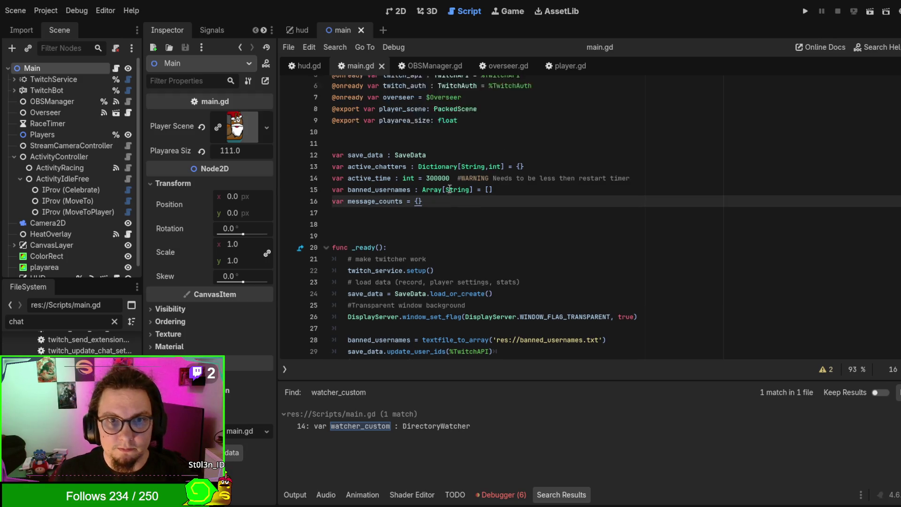
scroll(449, 187, down, 10)
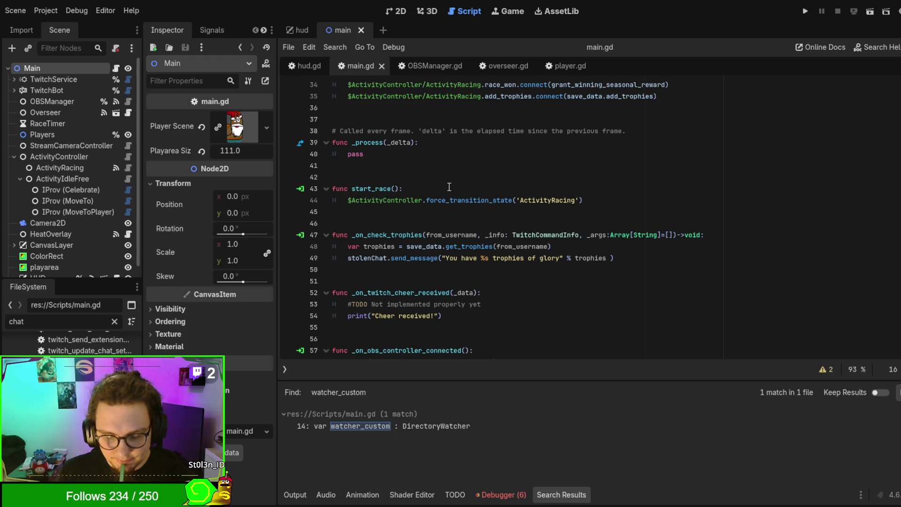
Open ActivityController.gd from the ActivityController node in the Scene tree
click(61, 159)
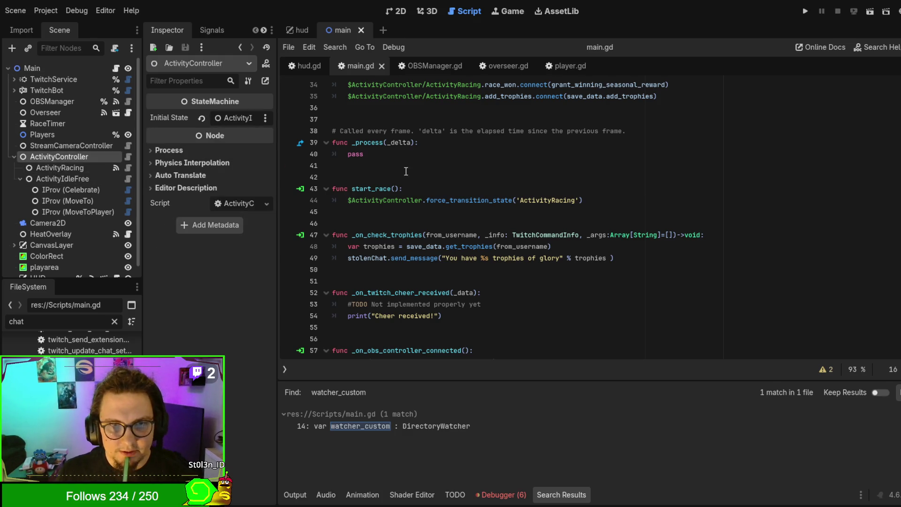
click(128, 156)
scroll(550, 210, down, 2)
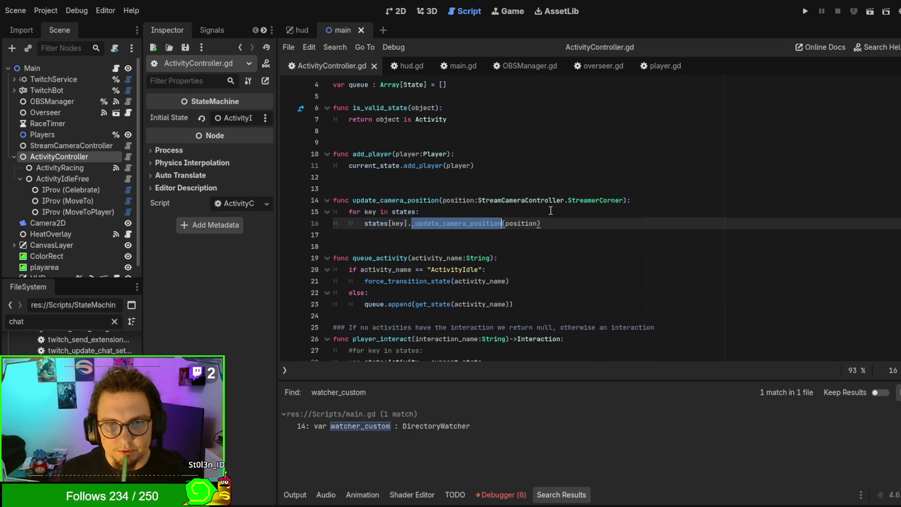
scroll(550, 210, down, 2)
click(554, 203)
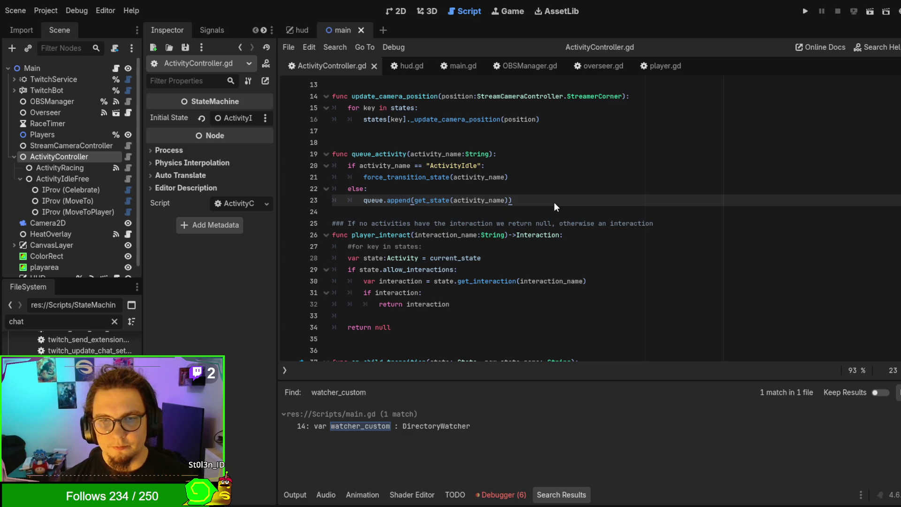
Scroll through ActivityController.gd to review queue_activity and update_camera_position
scroll(598, 247, down, 6)
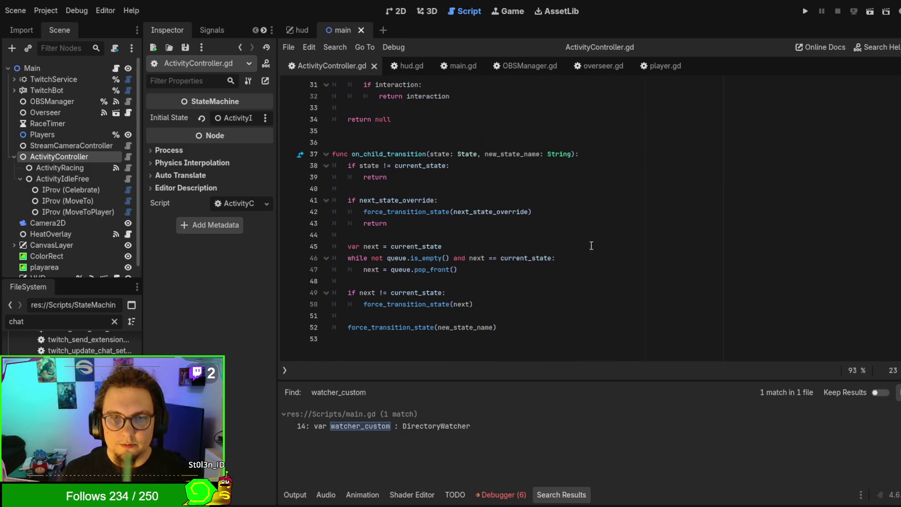
scroll(563, 236, down, 3)
scroll(564, 236, up, 3)
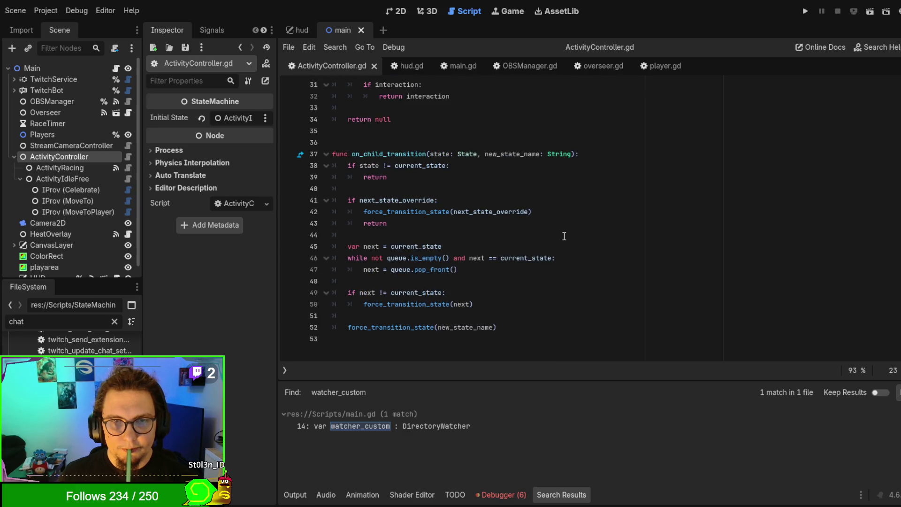
scroll(564, 236, up, 3)
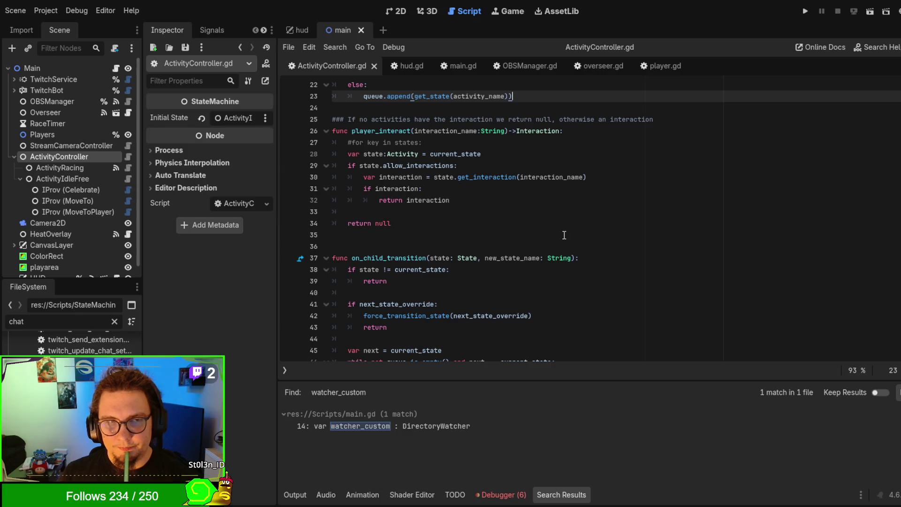
scroll(564, 235, up, 4)
scroll(564, 235, down, 3)
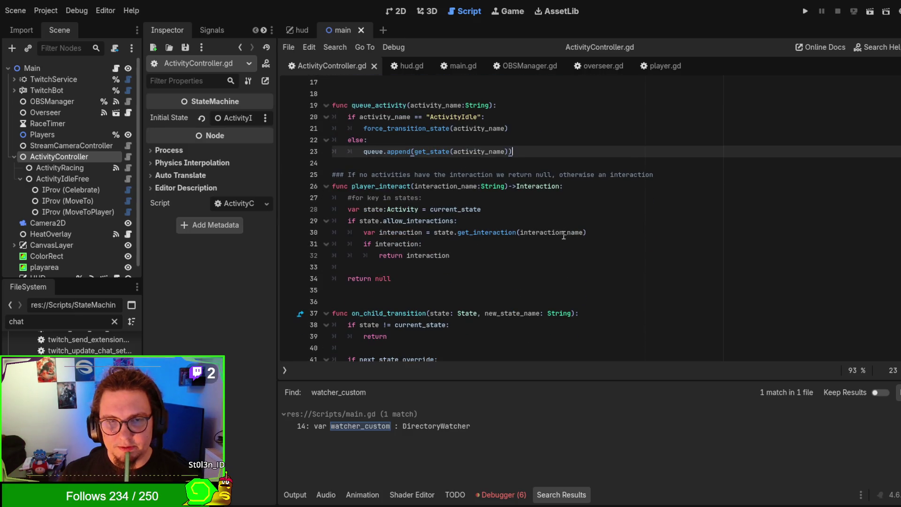
scroll(563, 235, down, 4)
scroll(563, 235, up, 8)
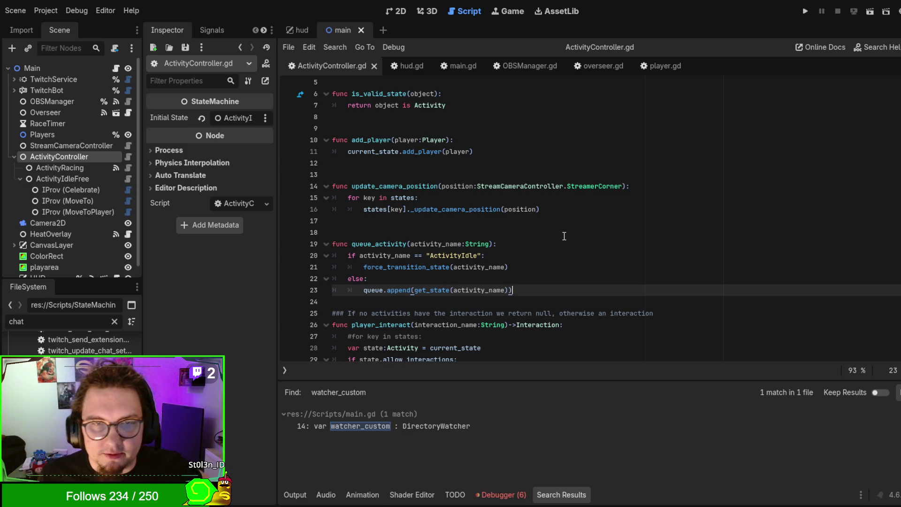
scroll(564, 236, up, 2)
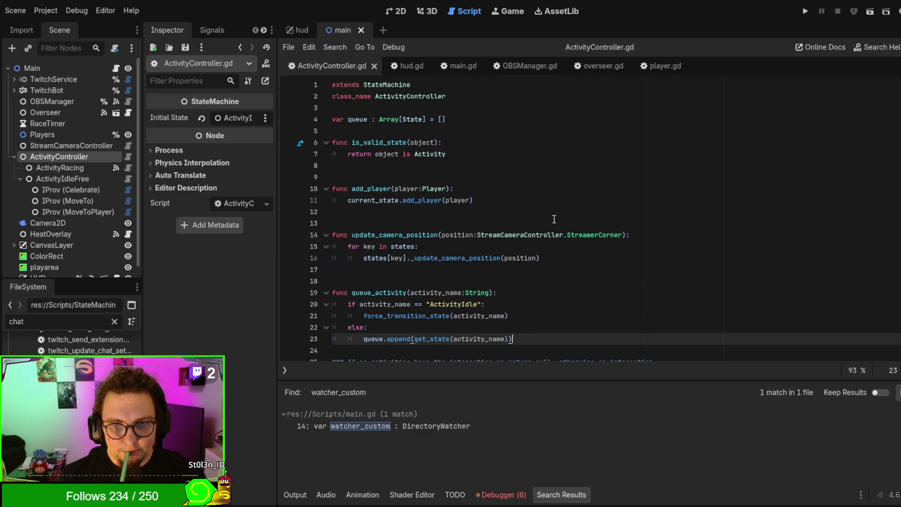
click(554, 220)
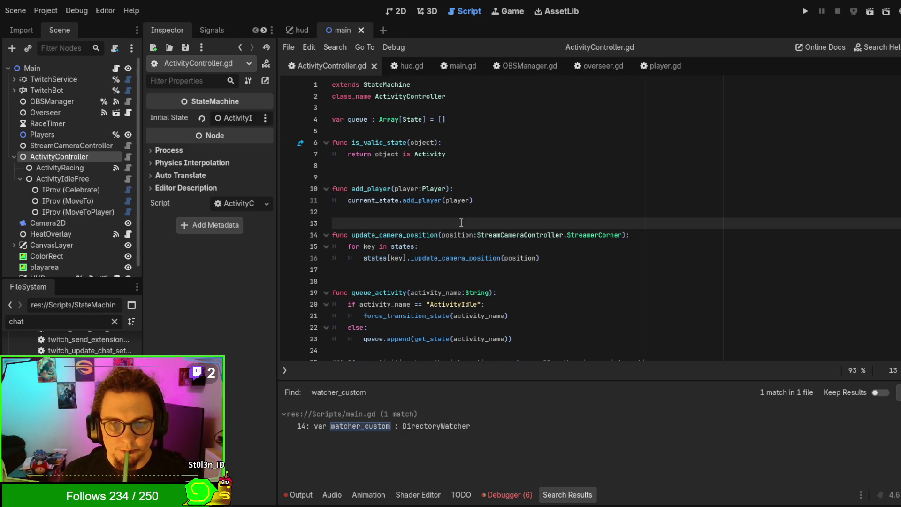
Add and remove blank lines below the queue declaration, then switch to OBSManager.gd
click(481, 130)
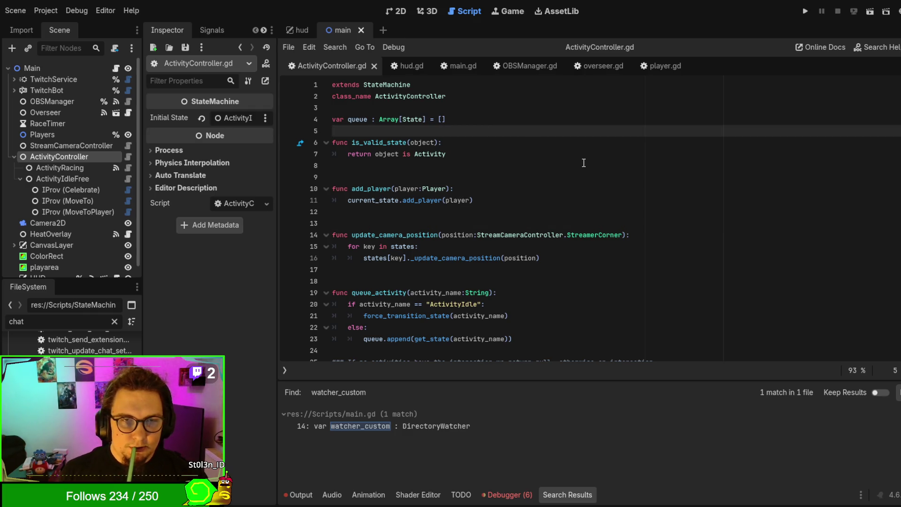
key(Return)
key(Return)
key(Up)
key(Up)
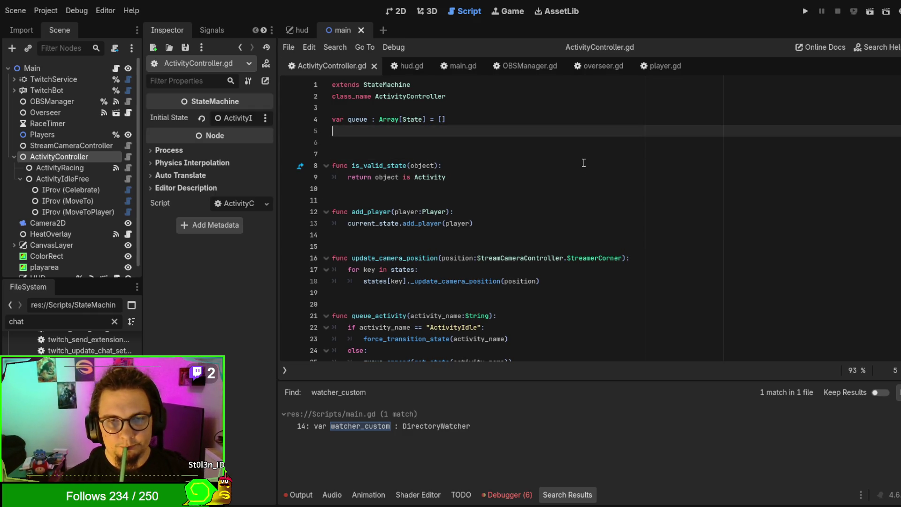
key(BackSpace)
key(Delete)
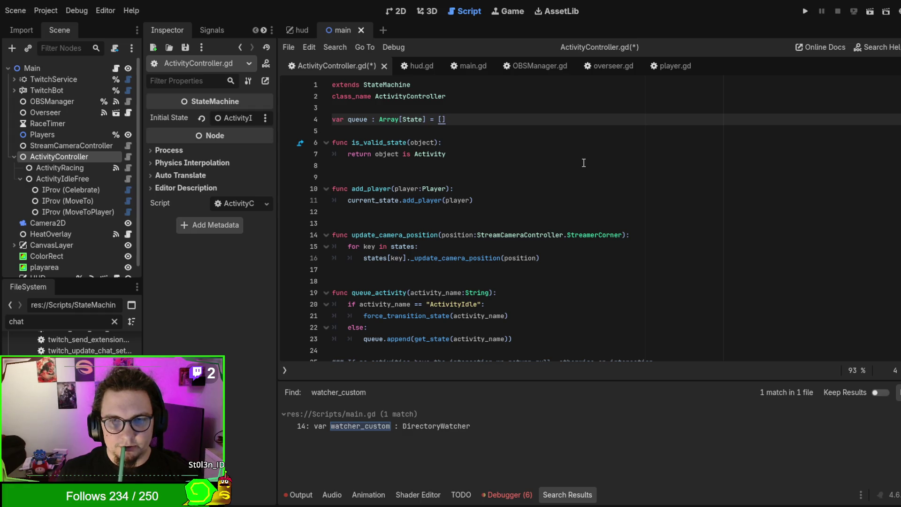
scroll(557, 177, down, 10)
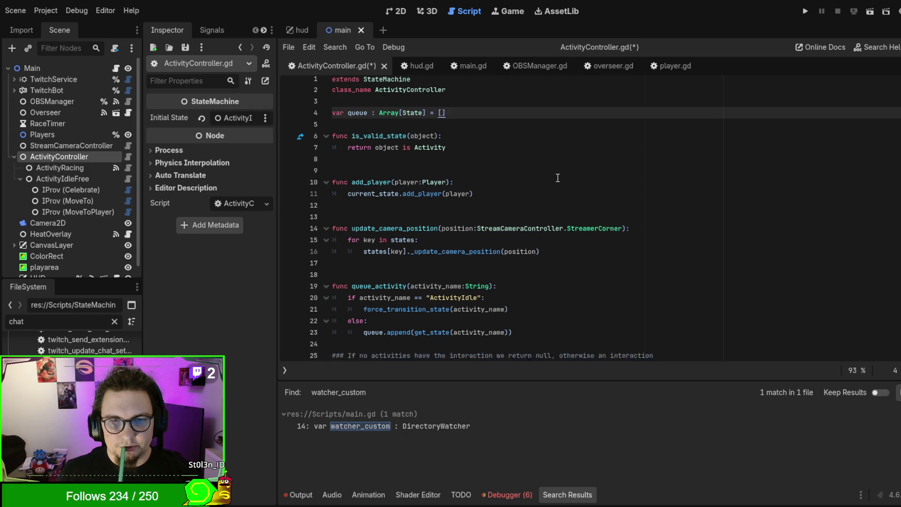
click(519, 68)
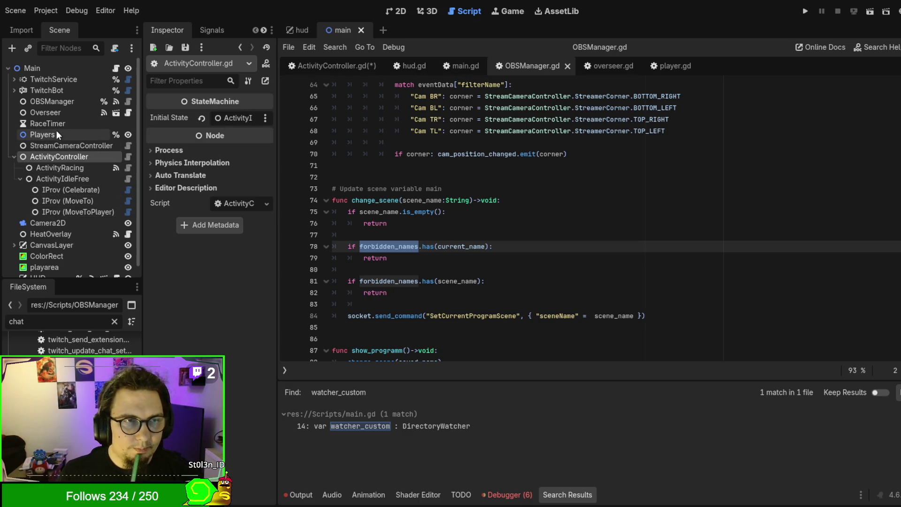
Select OBSManager, collapse its Forbidden Names array, and show its signal connections
click(61, 105)
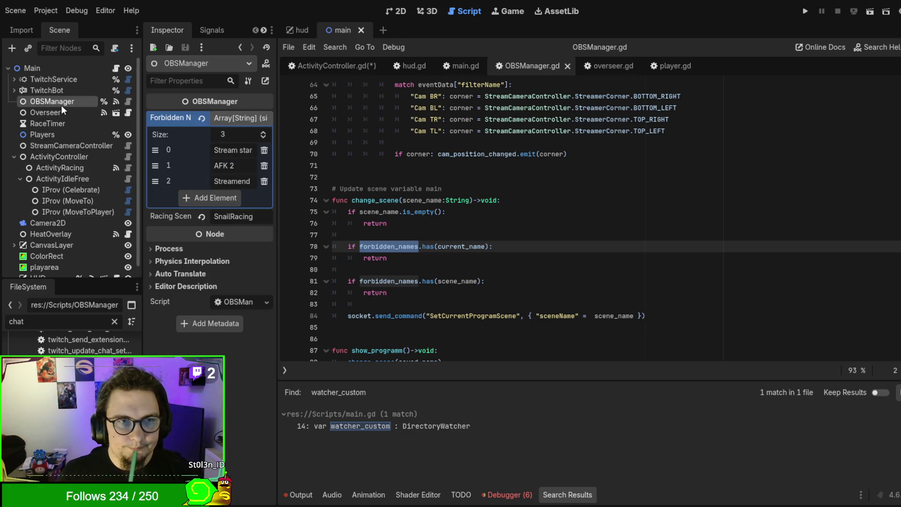
click(228, 118)
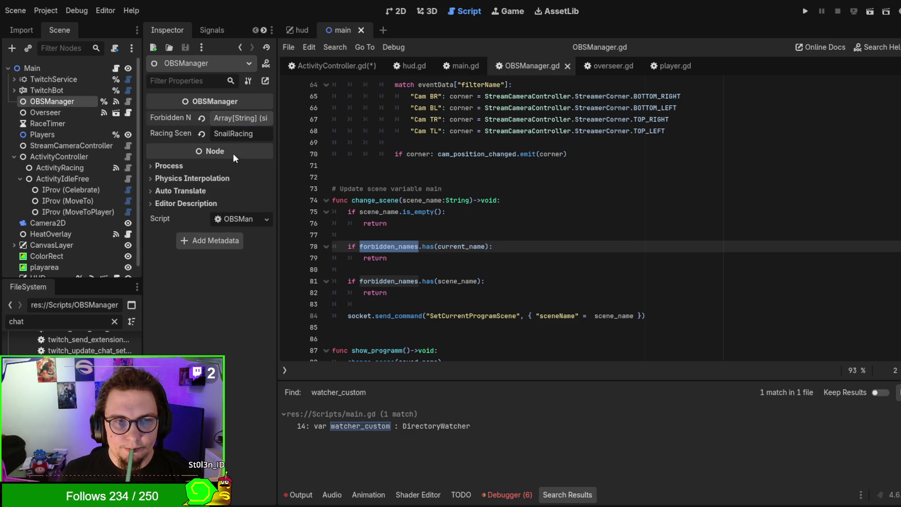
click(210, 29)
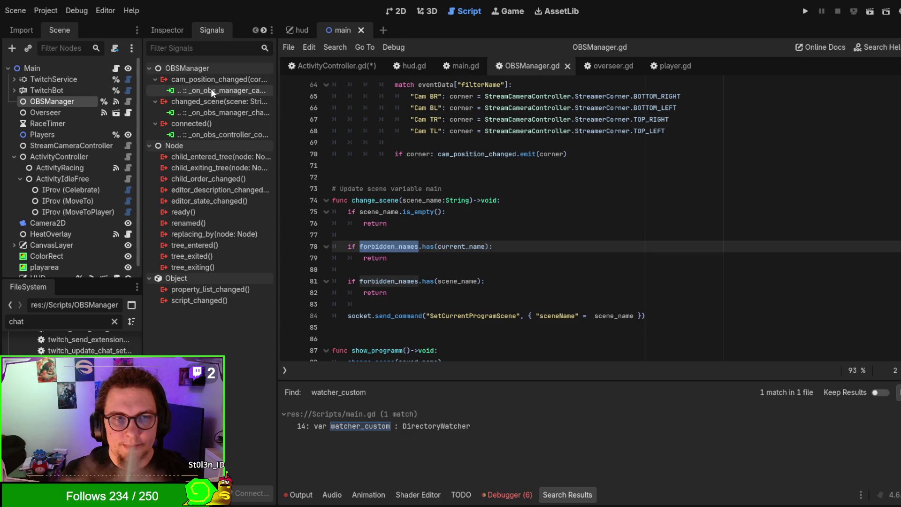
Open main.gd's _on_obs_manager_cam_position_changed handler and select the changed_scene connection
double_click(207, 89)
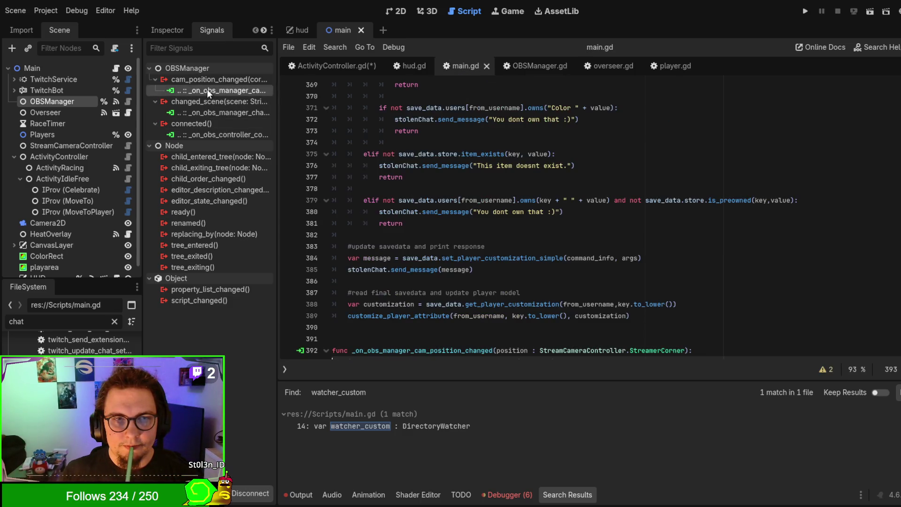
scroll(452, 172, up, 4)
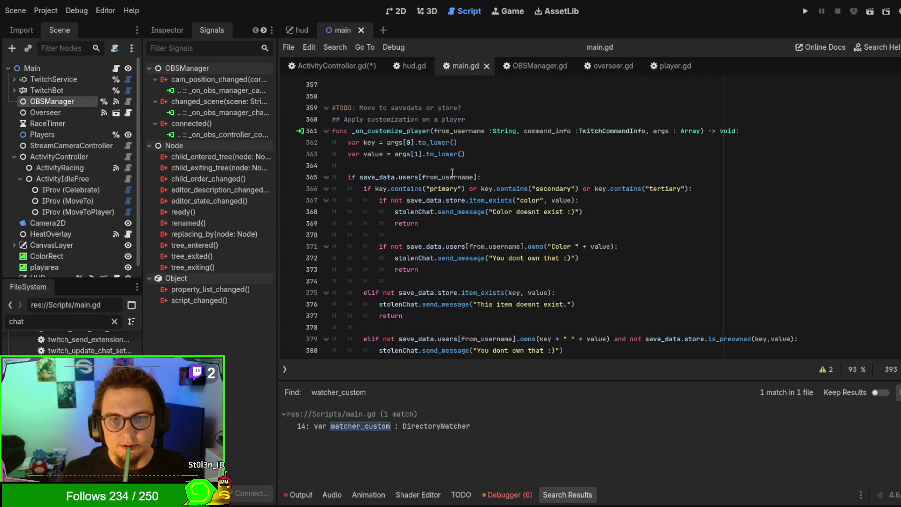
scroll(452, 172, down, 9)
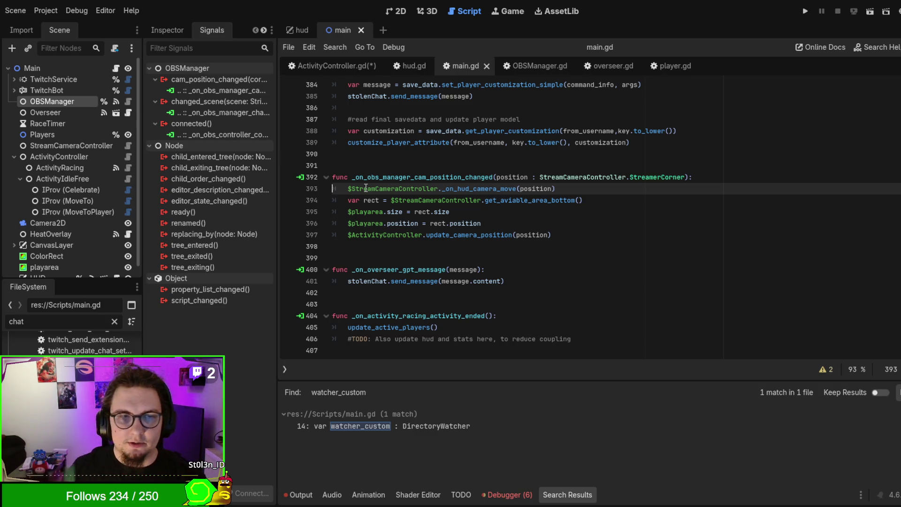
click(218, 111)
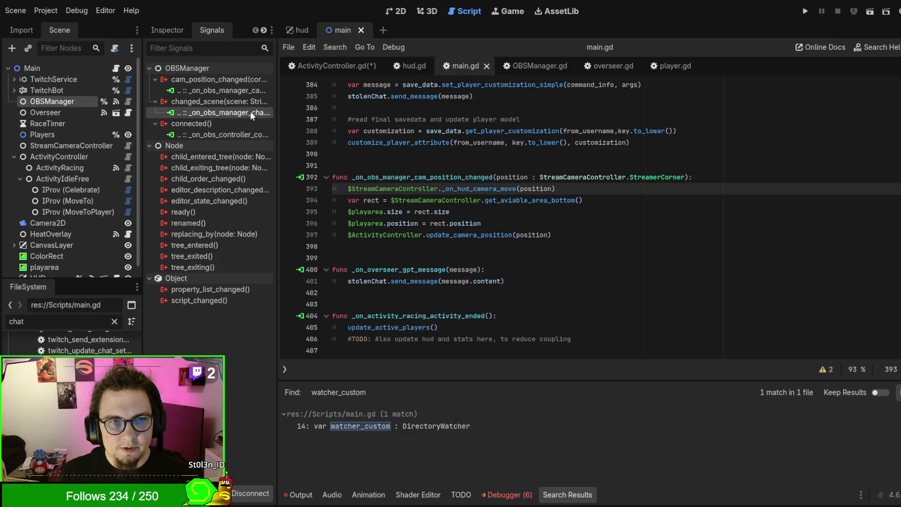
Search main.gd for 'changed', then disconnect and reconnect changed_scene to generate a fresh handler stub
click(552, 214)
key(ctrl+f)
text(changed)
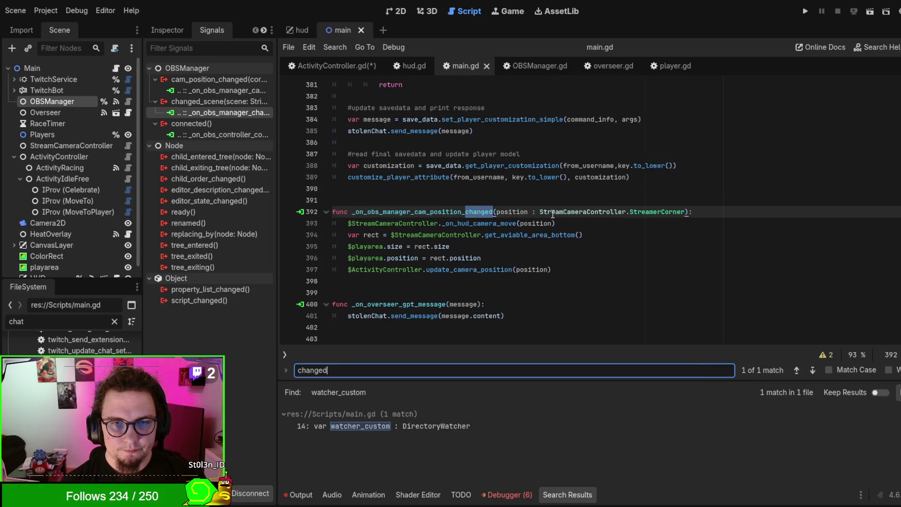
key(Escape)
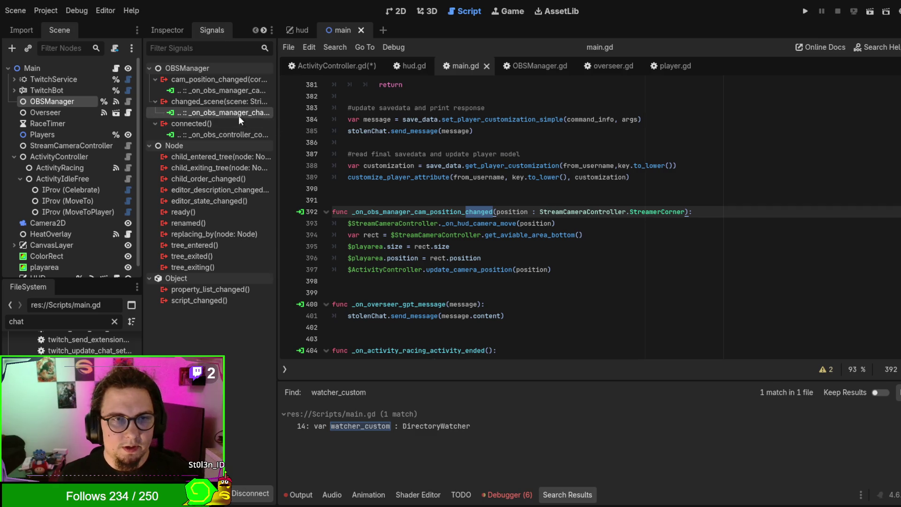
key(Delete)
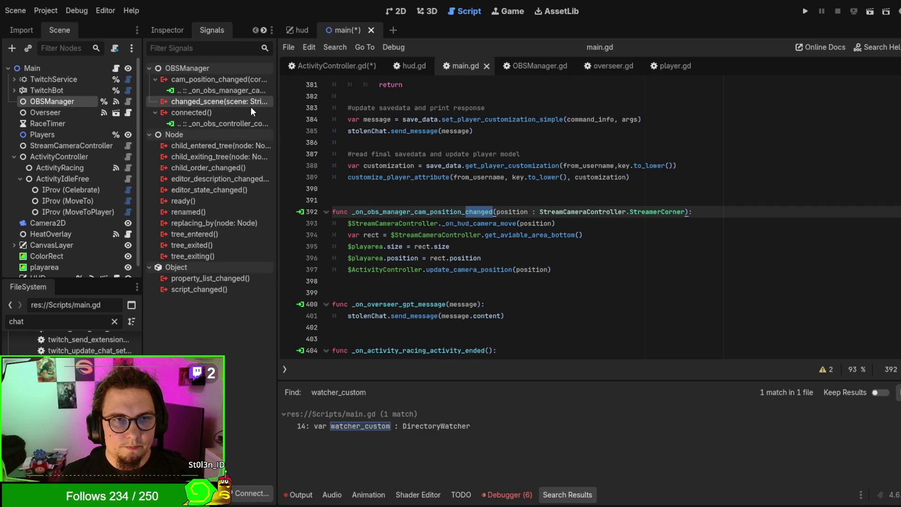
key(ctrl+z)
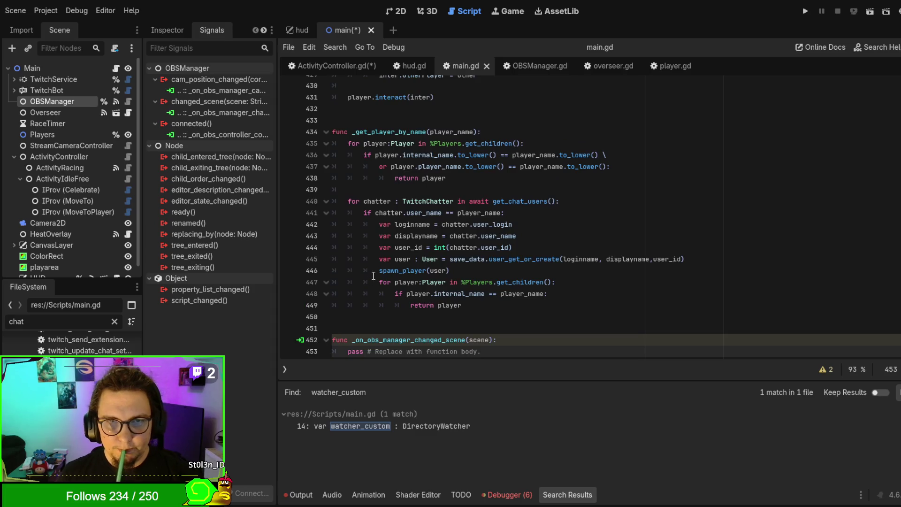
Move the generated changed_scene handler stub to just below the camera-position handler
drag(484, 282, 562, 261)
key(ctrl+c)
key(BackSpace)
scroll(561, 258, up, 15)
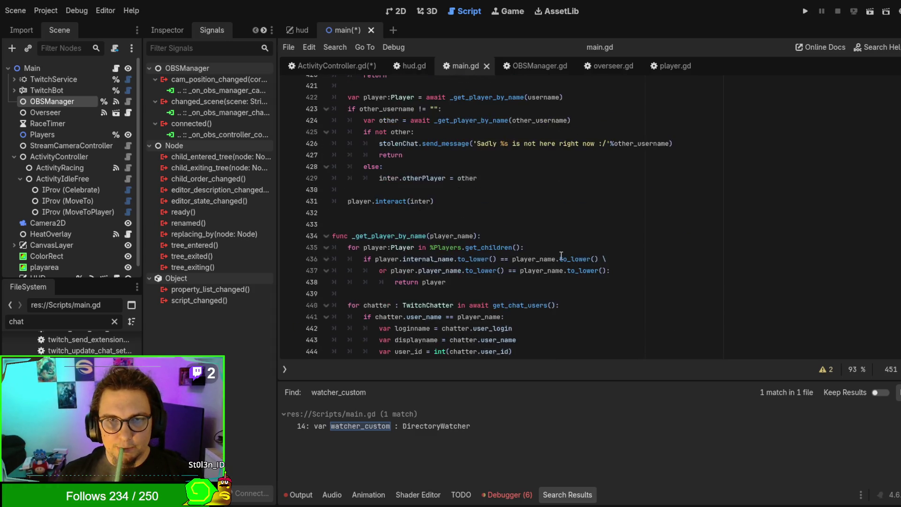
scroll(561, 256, up, 4)
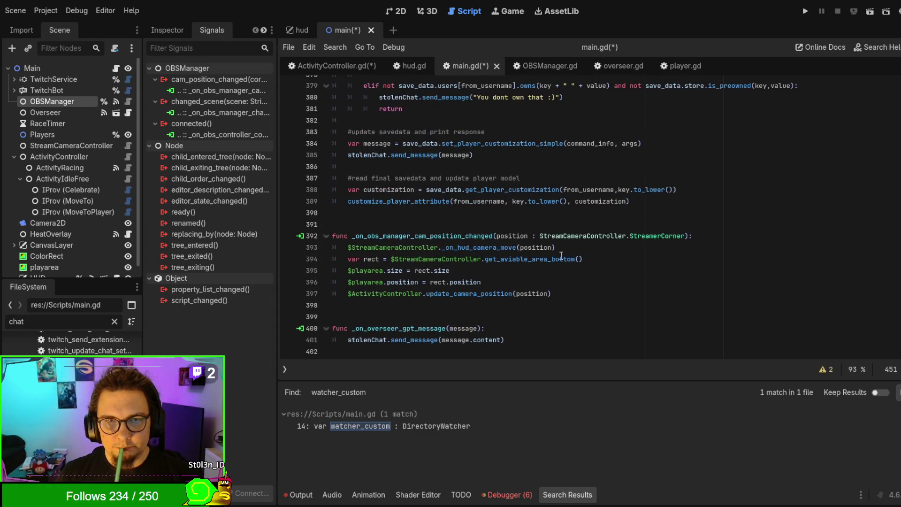
click(591, 295)
key(ctrl+v)
click(591, 296)
key(Return)
key(Return)
drag(345, 247, 332, 305)
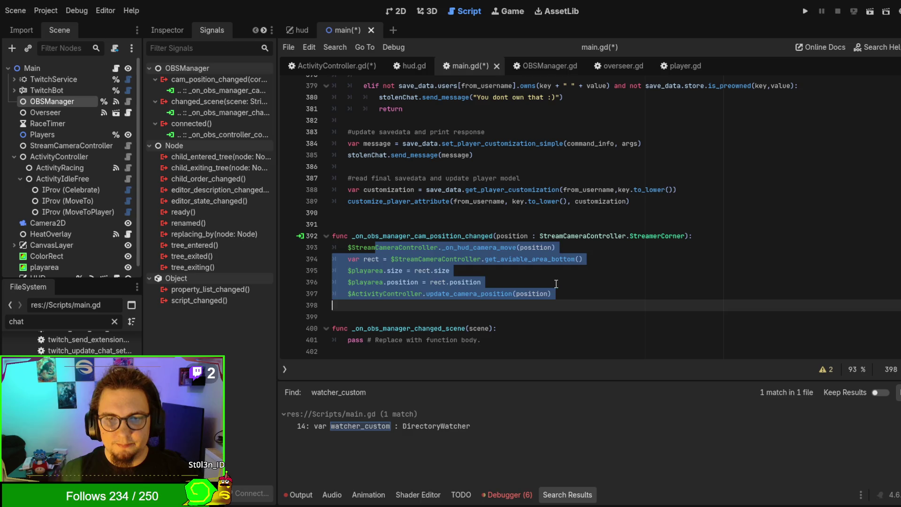
click(556, 283)
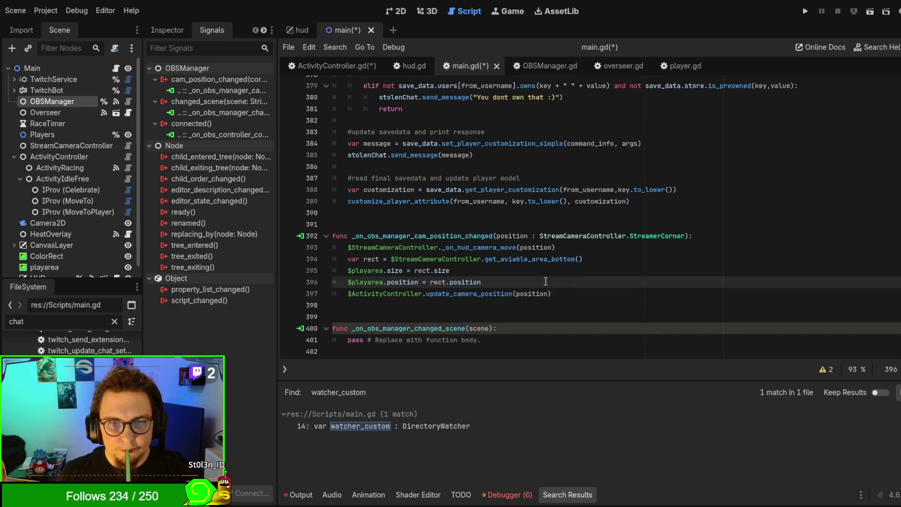
scroll(546, 280, down, 1)
Replace pass with '#TodDO: connect to hud for scoreboard?' and $ActivityController.update_active_scene(scene)
triple_click(521, 305)
text(#Tod)
text(DO: )
text(con)
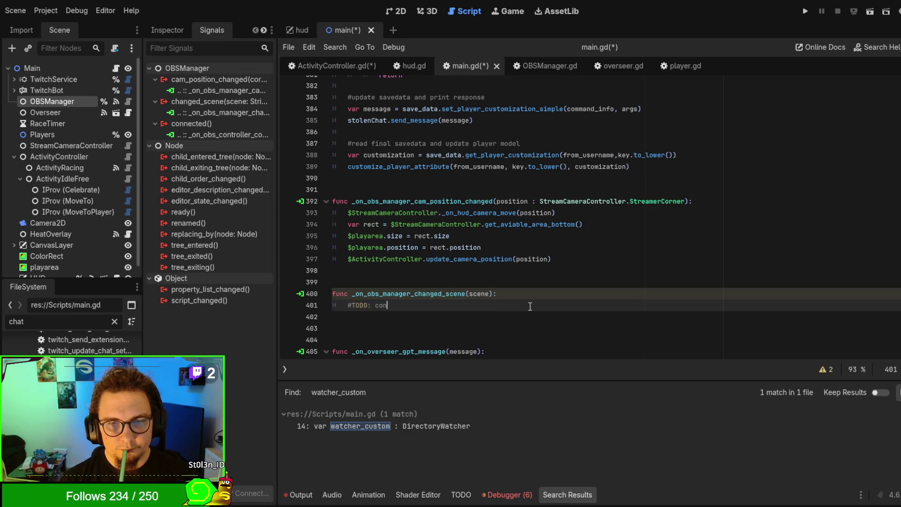
text(nect to hud for scoreboard)
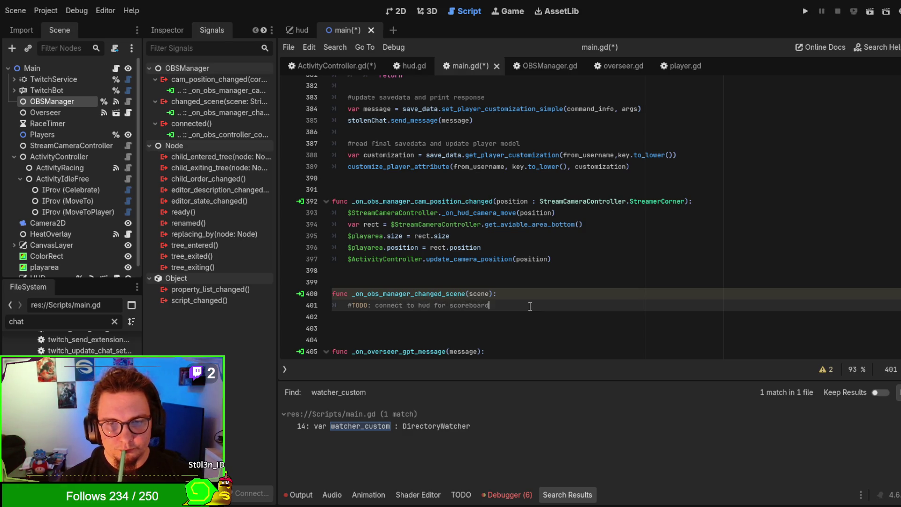
text(?)
key(Return)
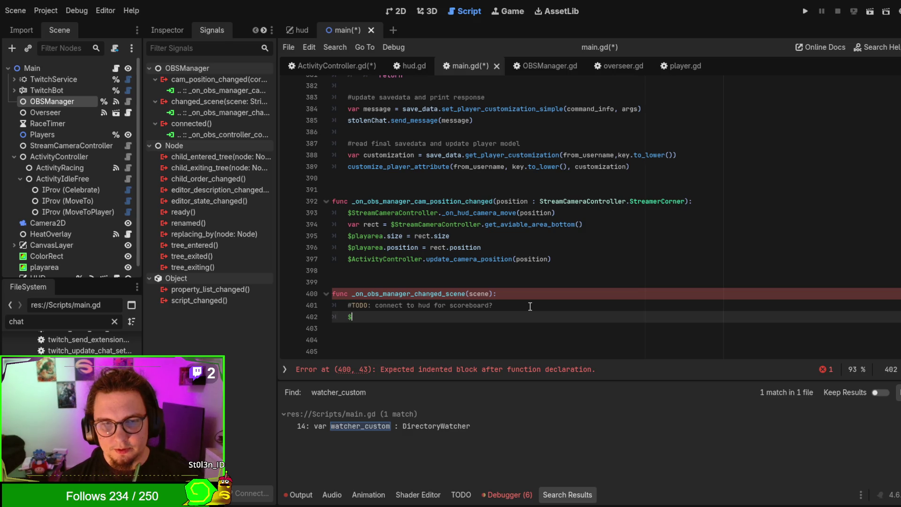
text($Ac)
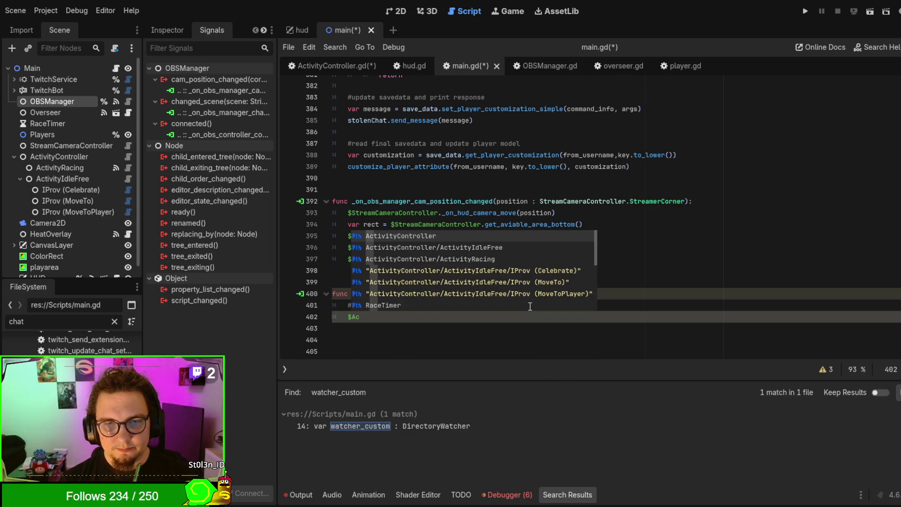
key(Return)
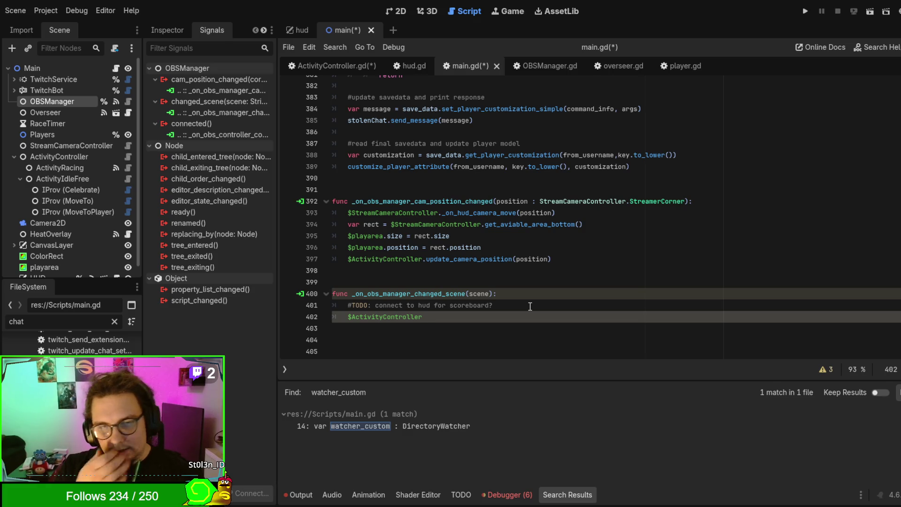
text(.up)
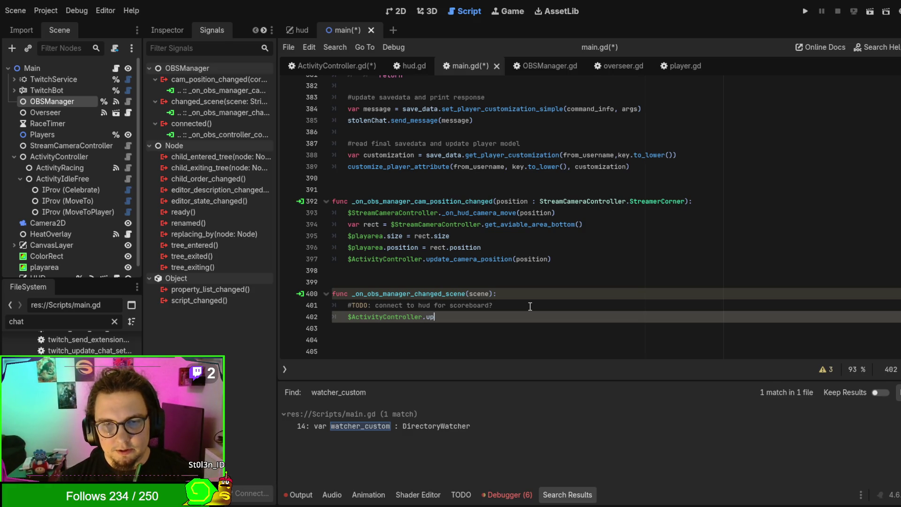
text(date_scene)
key(BackSpace)
key(BackSpace)
key(BackSpace)
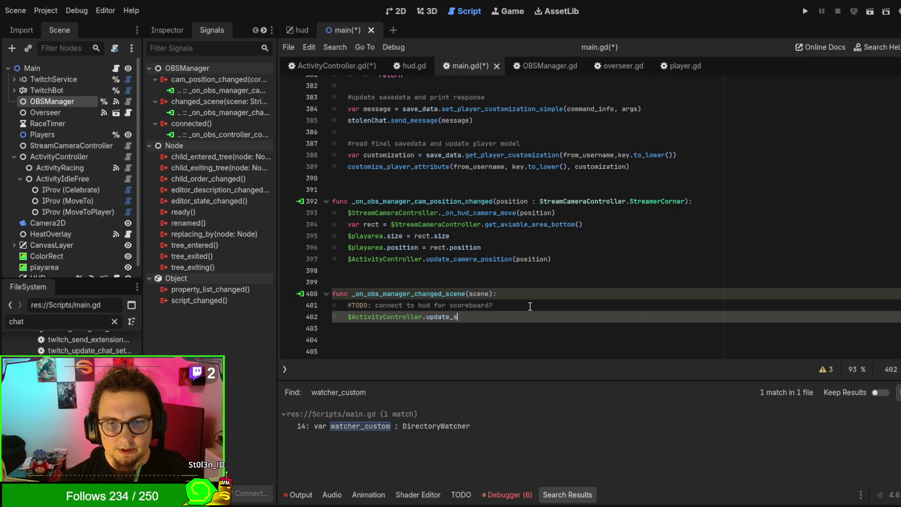
text(tivt)
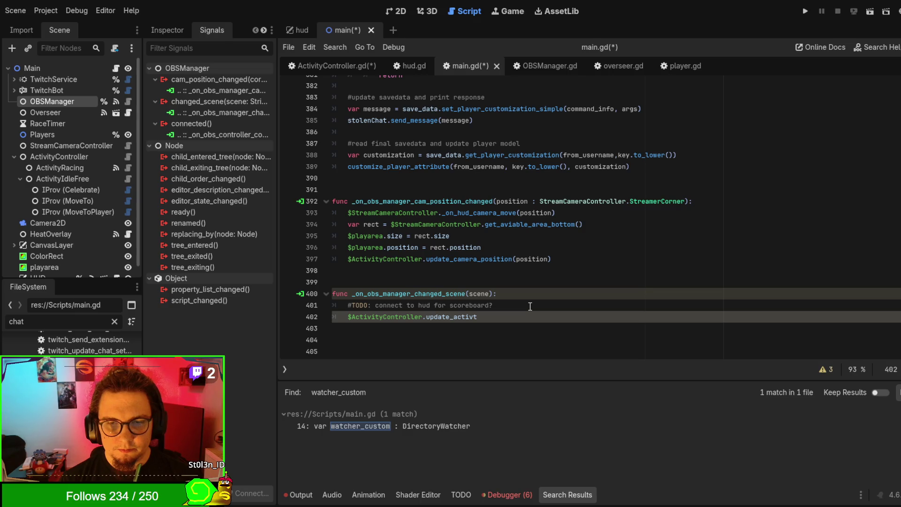
key(BackSpace)
text(e_scene()
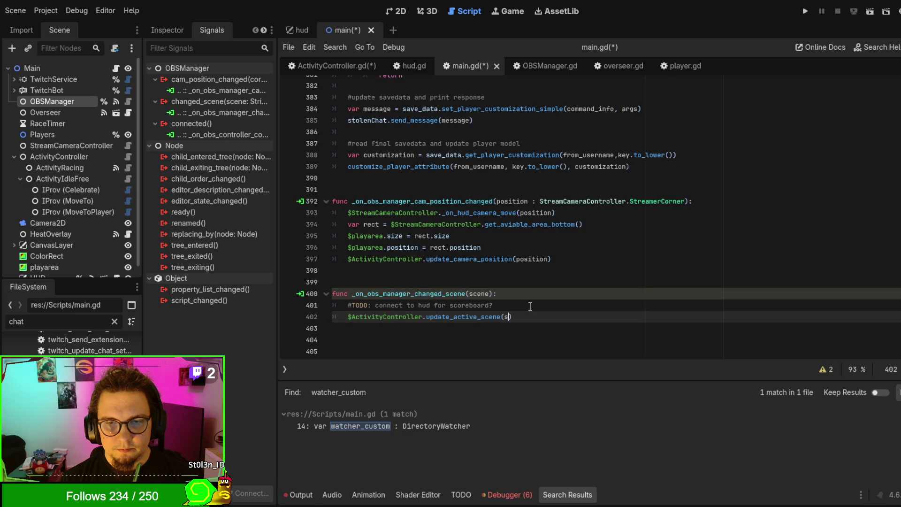
text(scene)
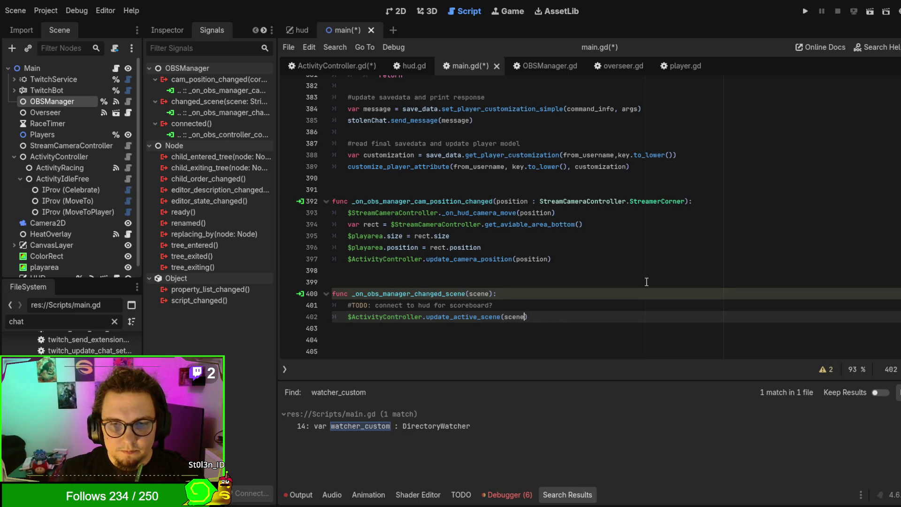
Type the handler's scene parameter as String and save main.gd
click(490, 292)
text(String)
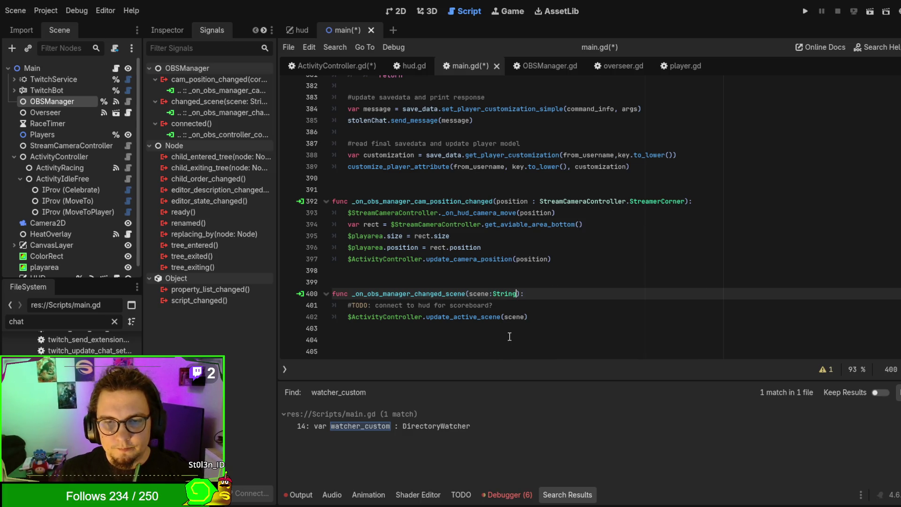
click(521, 316)
double_click(479, 317)
key(ctrl+c)
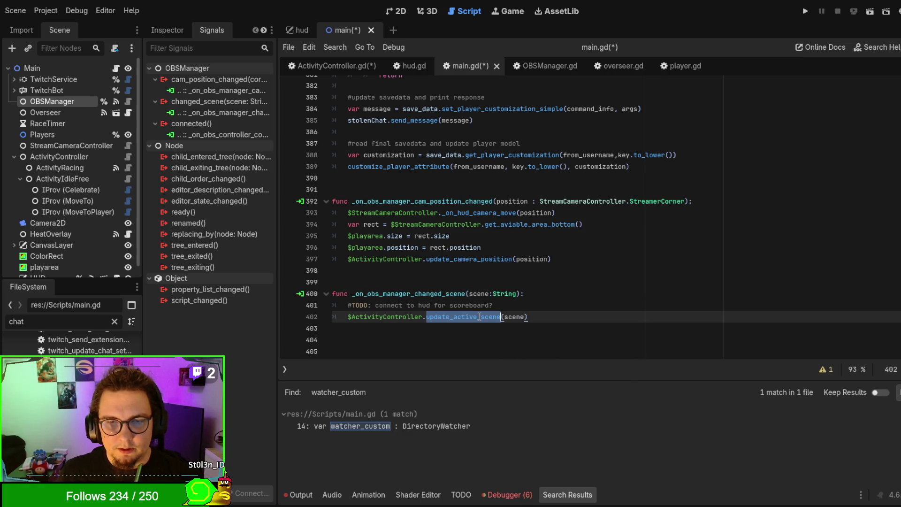
key(ctrl+s)
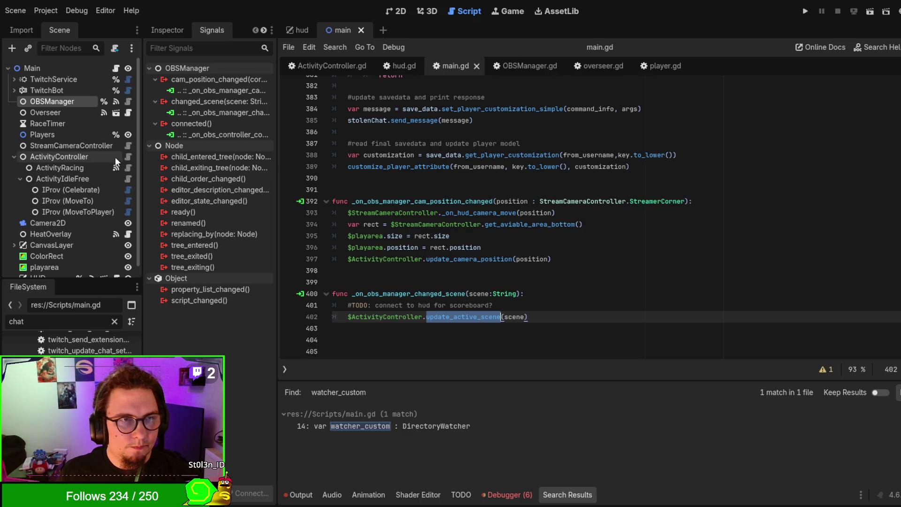
click(125, 155)
Add func update_active_scene(scene:String) at the end of ActivityController.gd
scroll(467, 214, down, 4)
click(468, 214)
key(Return)
key(Return)
key(ctrl+v)
key(ctrl+x)
text(func)
key(ctrl+v)
text((scene:String)
key(Return)
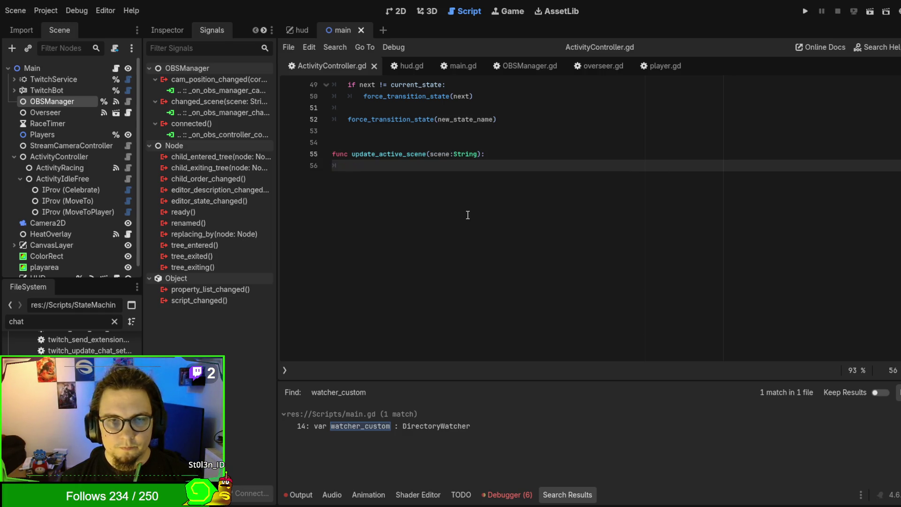
key(BackSpace)
key(BackSpace)
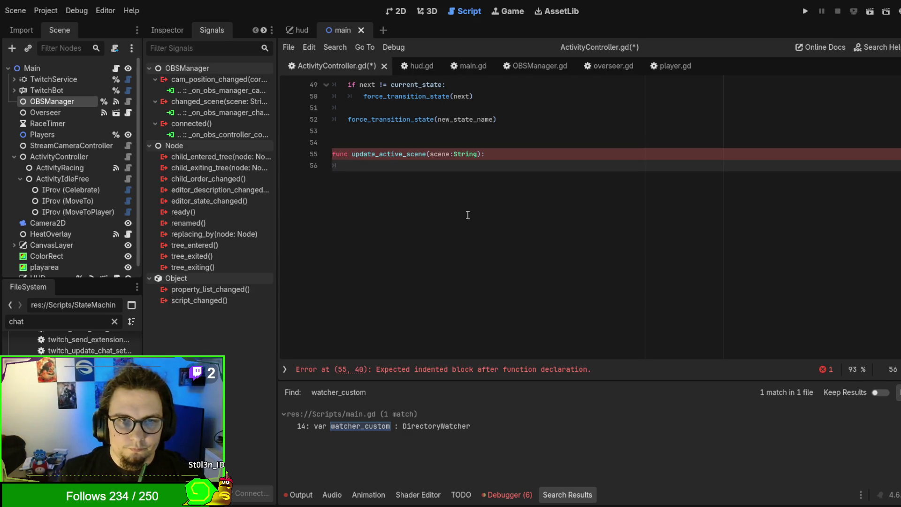
Move the update_camera_position function to just above update_active_scene
scroll(467, 215, up, 7)
scroll(535, 182, up, 2)
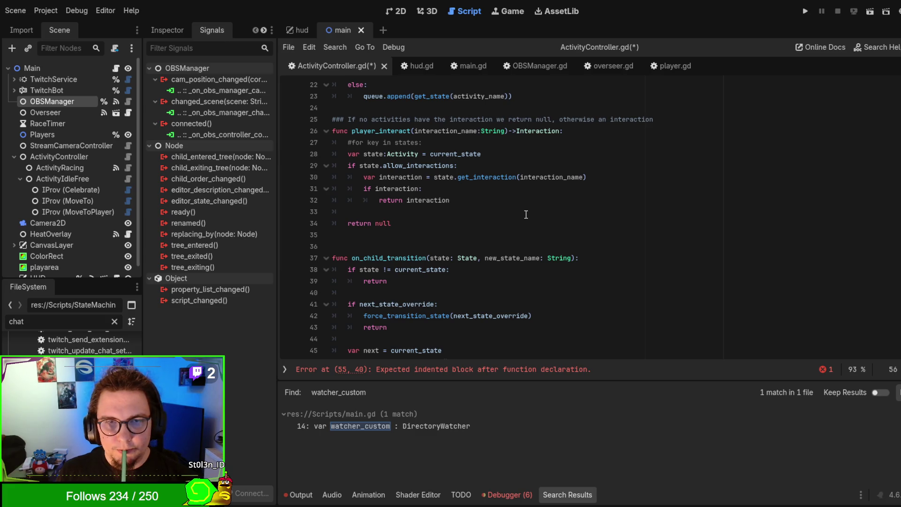
scroll(525, 214, up, 3)
scroll(526, 215, up, 3)
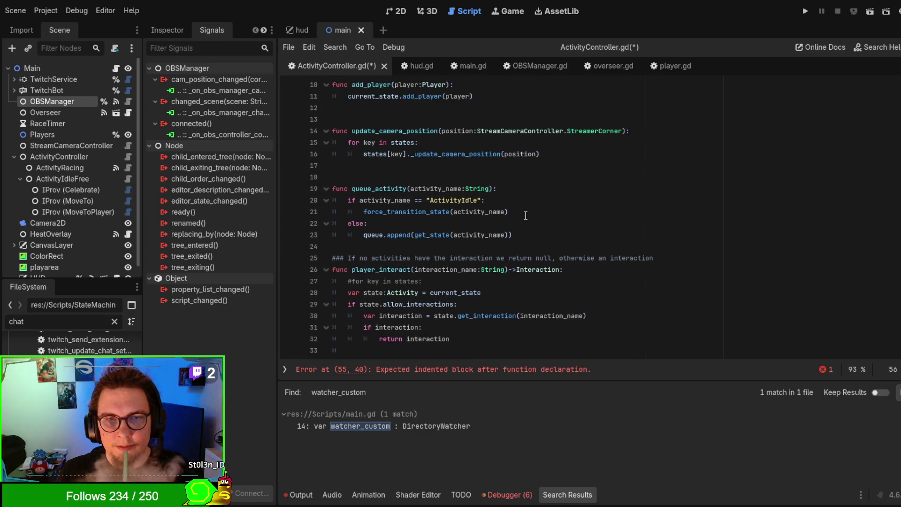
drag(526, 235, 332, 200)
key(BackSpace)
scroll(535, 225, down, 9)
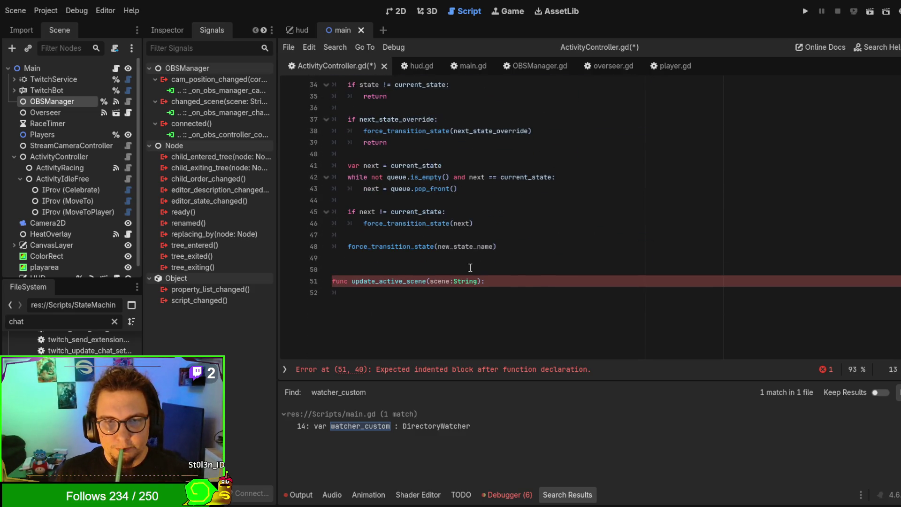
click(469, 269)
key(ctrl+v)
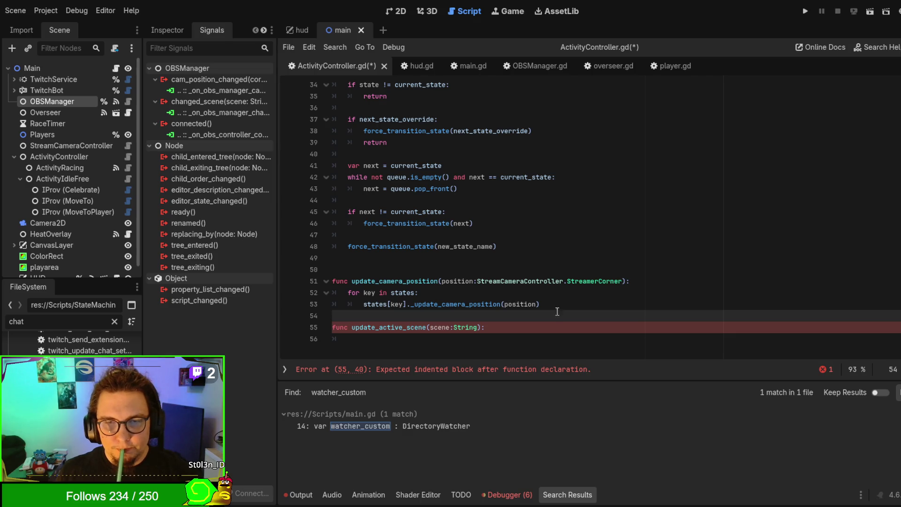
Copy update_camera_position's state loop into update_active_scene and delete extra blank lines above queue_activity
click(620, 297)
click(683, 306)
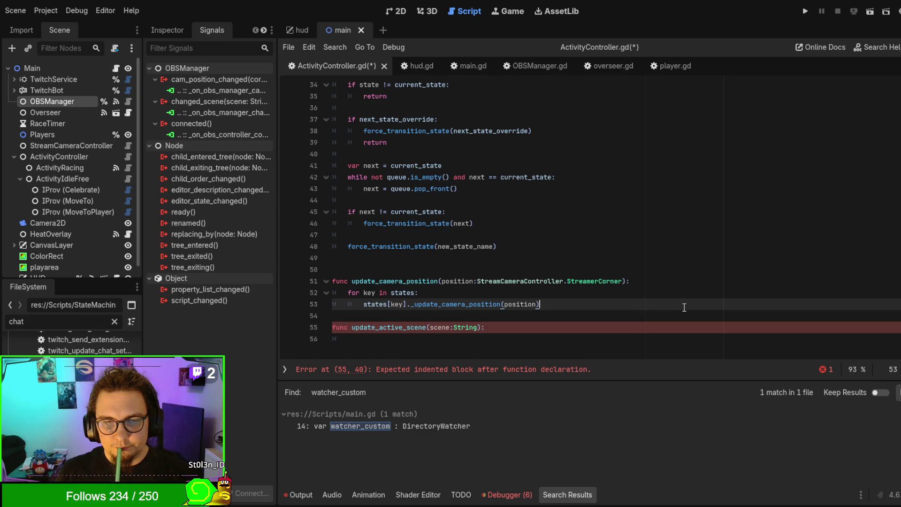
drag(684, 307, 705, 282)
key(ctrl+c)
click(618, 324)
key(ctrl+v)
scroll(567, 309, down, 4)
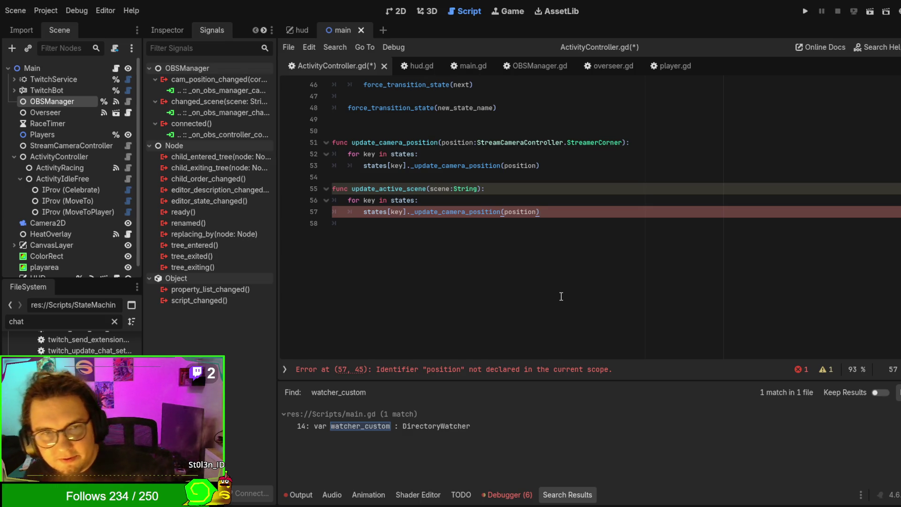
scroll(561, 296, up, 11)
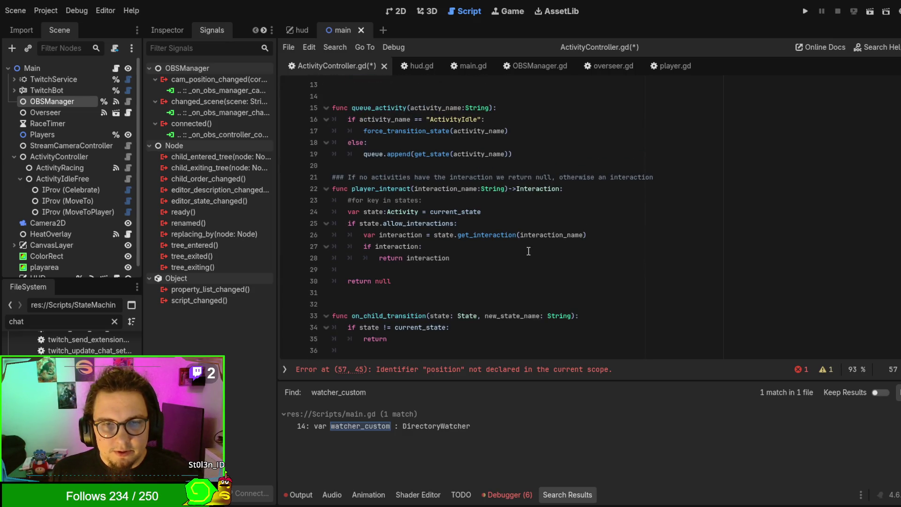
scroll(525, 251, up, 3)
scroll(520, 250, up, 1)
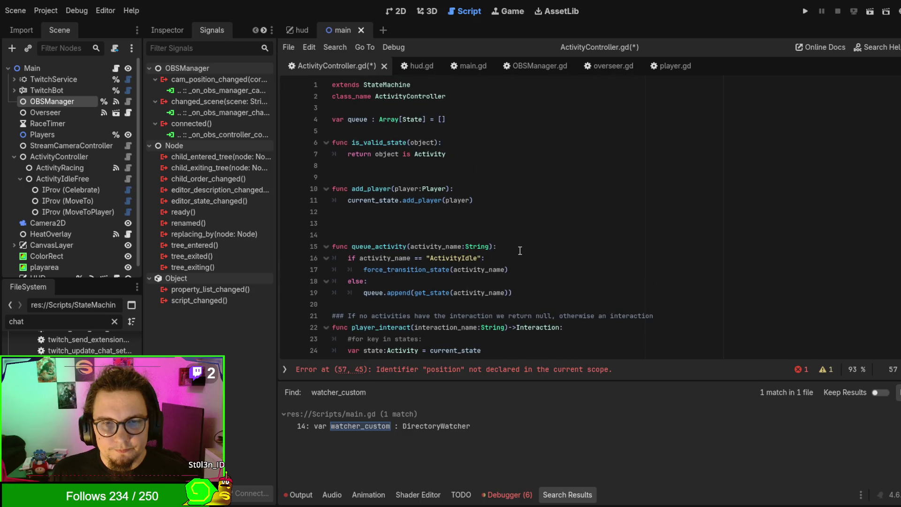
click(519, 237)
key(BackSpace)
key(BackSpace)
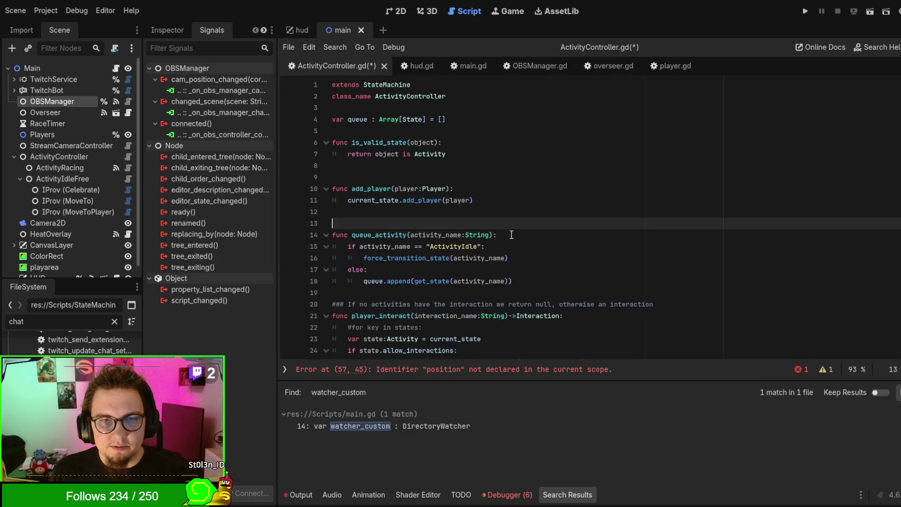
Rename the loop's _update_camera_position call to _update_active_scene
scroll(512, 234, down, 8)
scroll(511, 234, down, 4)
triple_click(451, 293)
click(458, 293)
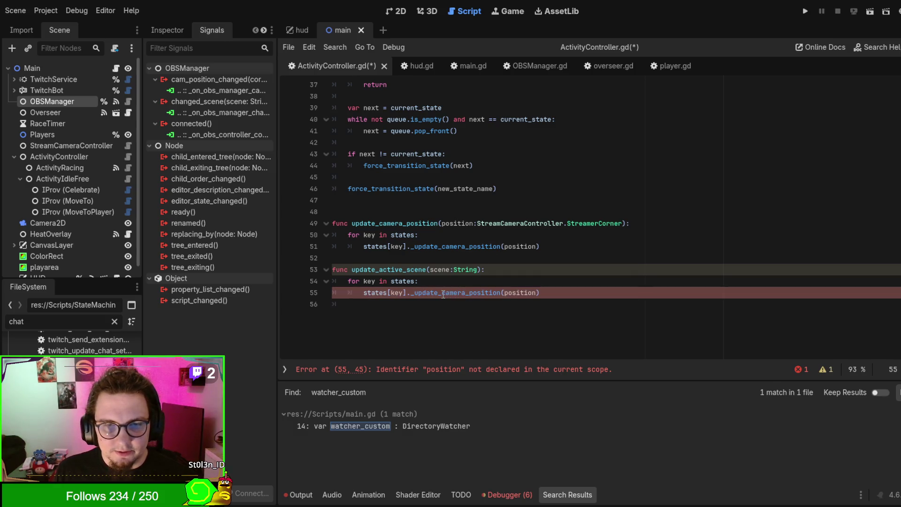
double_click(403, 270)
double_click(443, 292)
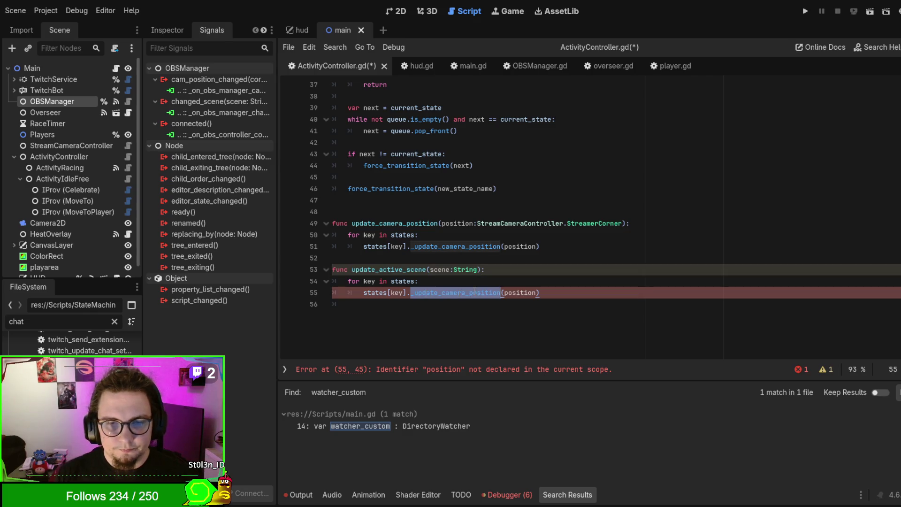
key(BackSpace)
text(?update_active_scene)
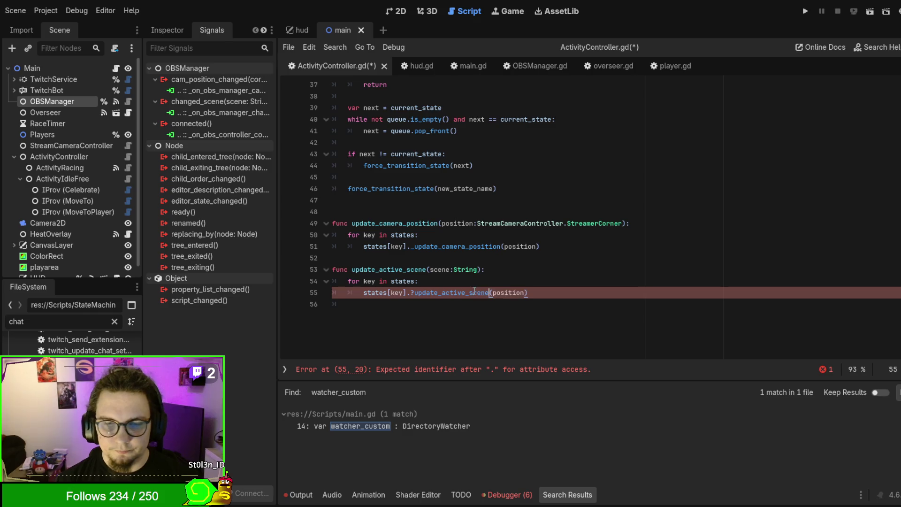
key(ctrl+BackSpace)
key(BackSpace)
text(_)
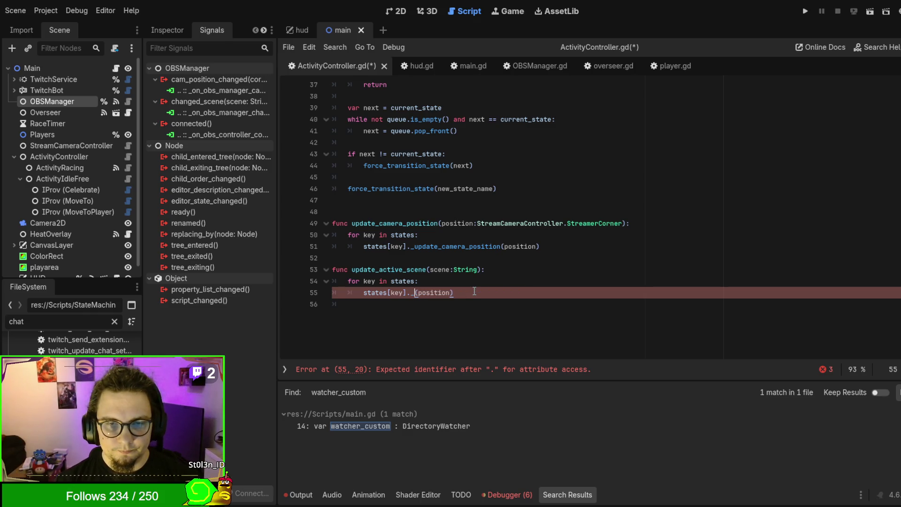
key(Return)
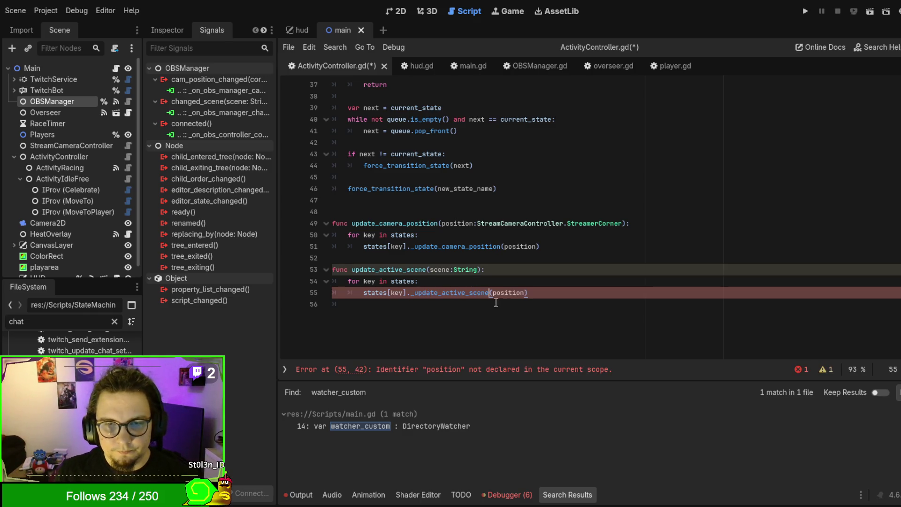
Pass scene instead of position to the call, save, and clear the FileSystem filter
double_click(441, 271)
key(ctrl+c)
double_click(509, 293)
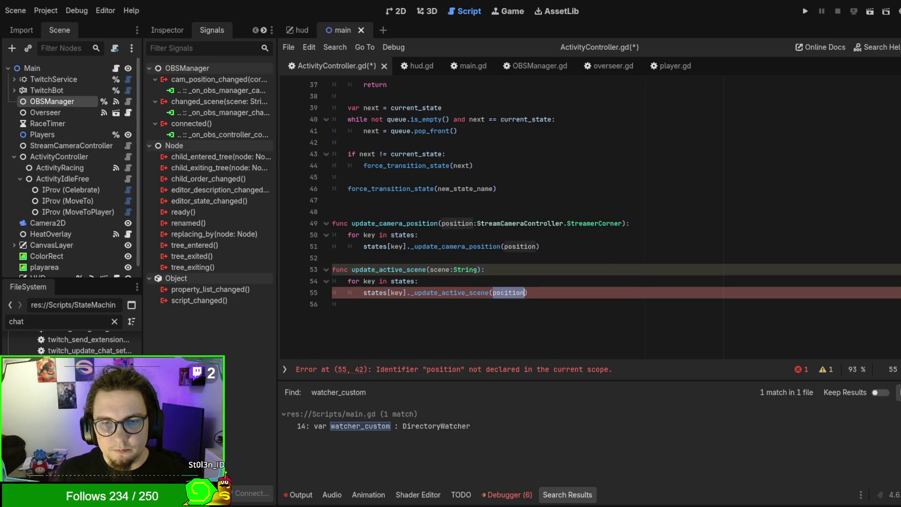
key(ctrl+v)
key(ctrl+s)
double_click(449, 293)
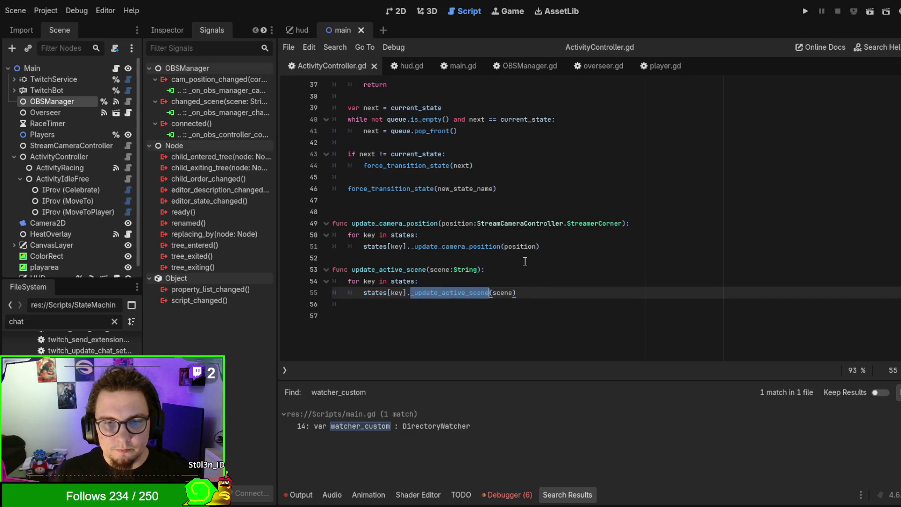
drag(524, 266, 319, 257)
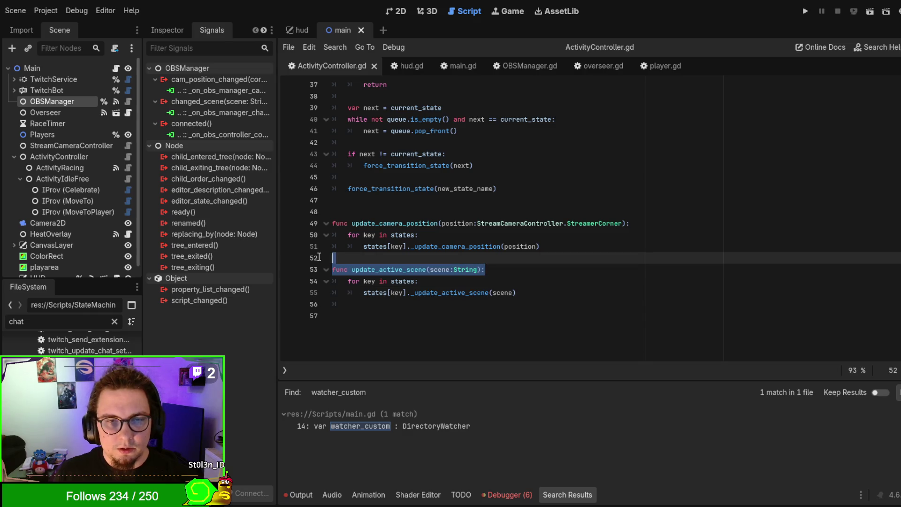
click(607, 257)
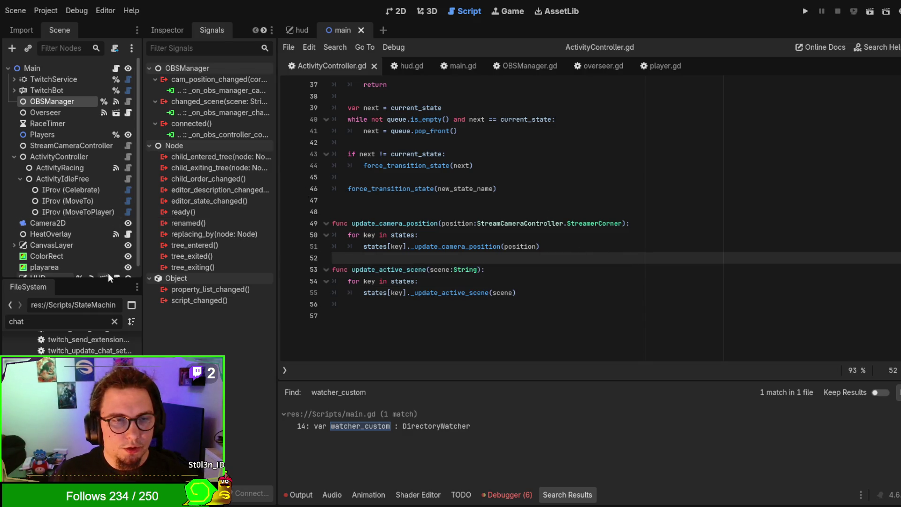
click(24, 322)
key(BackSpace)
key(BackSpace)
key(BackSpace)
Filter FileSystem by 'act', open Activity.gd, and write func _update_active_scene(scene:String): pass on line 148
text(act)
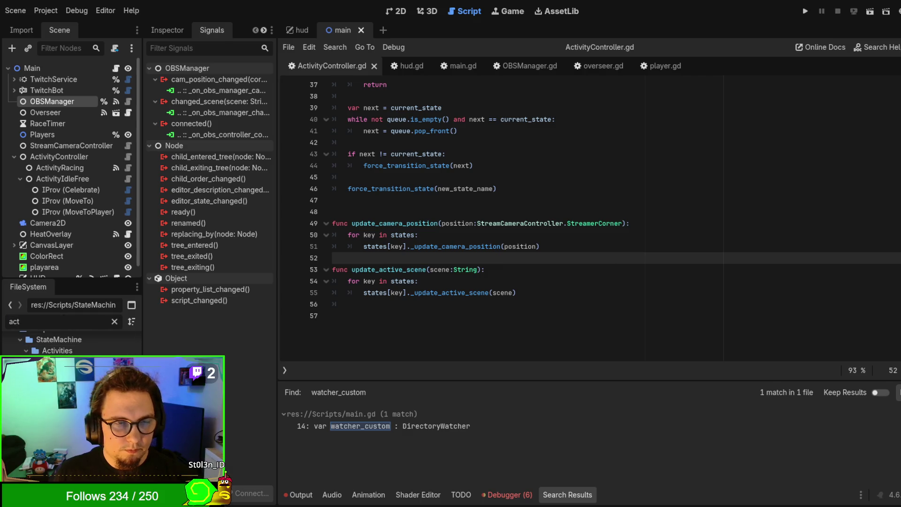
ctrl+click(464, 246)
scroll(516, 258, down, 4)
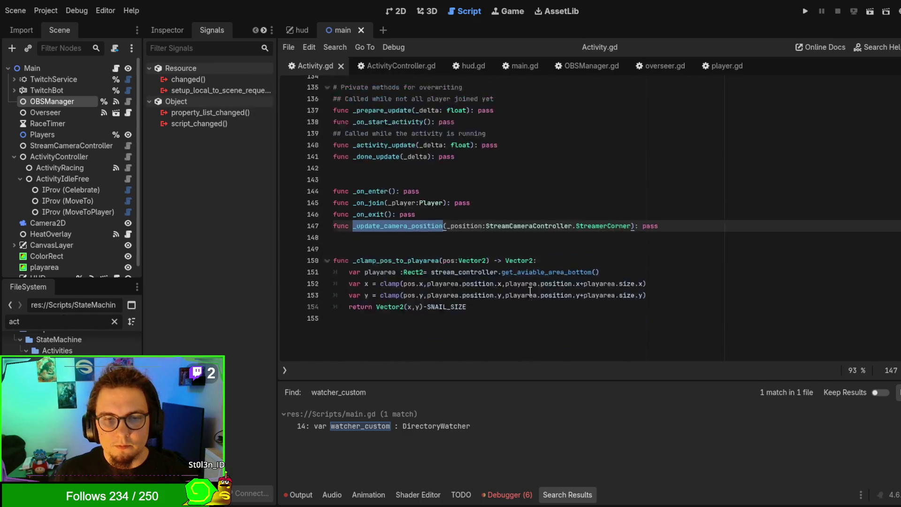
click(508, 227)
text(func _)
key(ctrl+v)
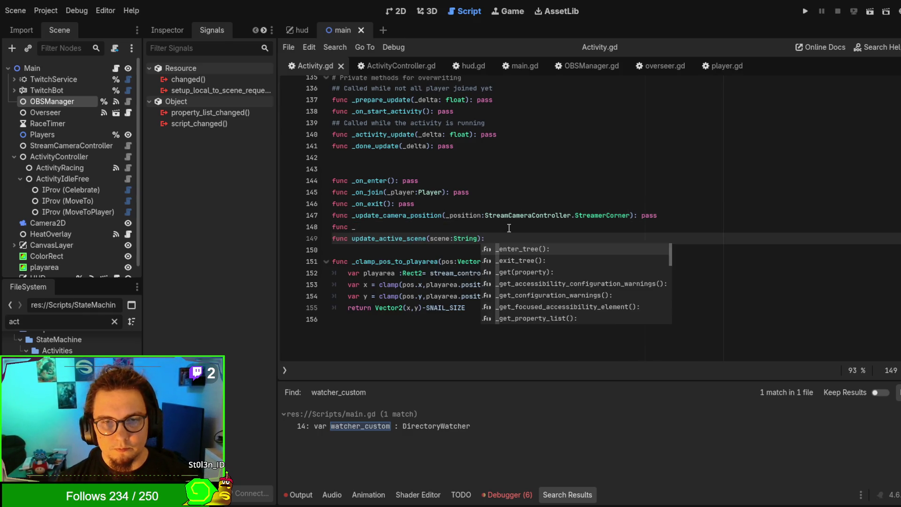
key(Up)
key(Up)
key(BackSpace)
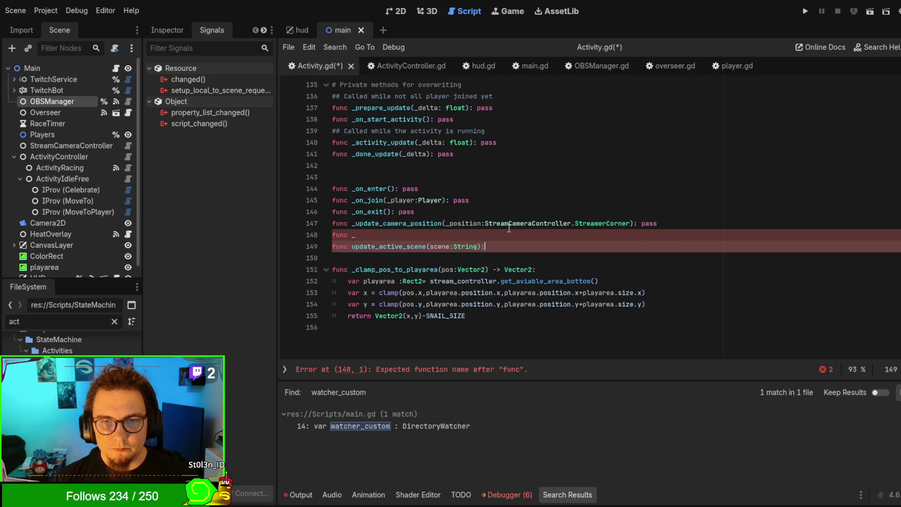
text(: pass)
key(Home)
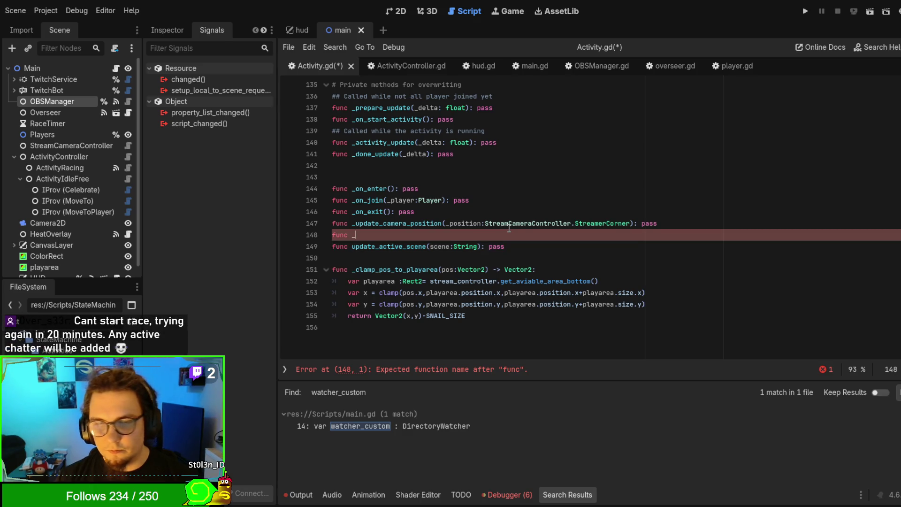
key(BackSpace)
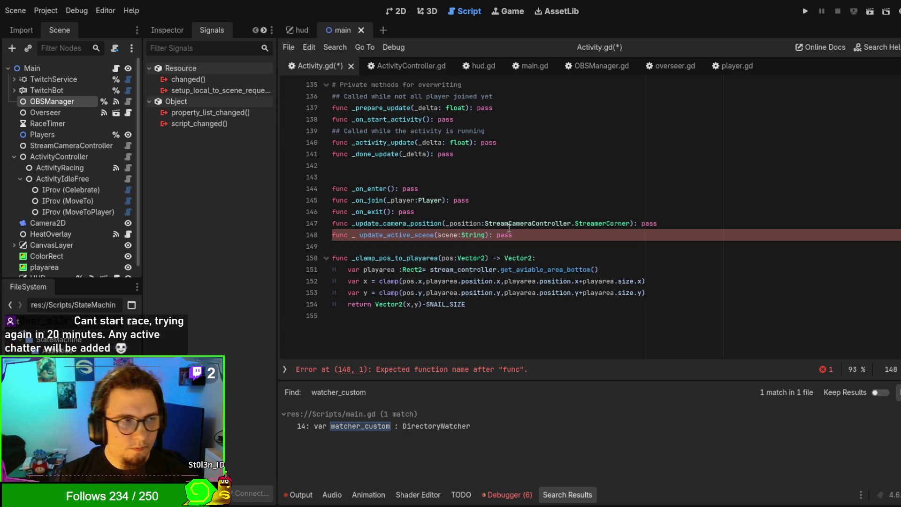
Remove the stray space, rename the parameter to _scene, and save Activity.gd
click(542, 242)
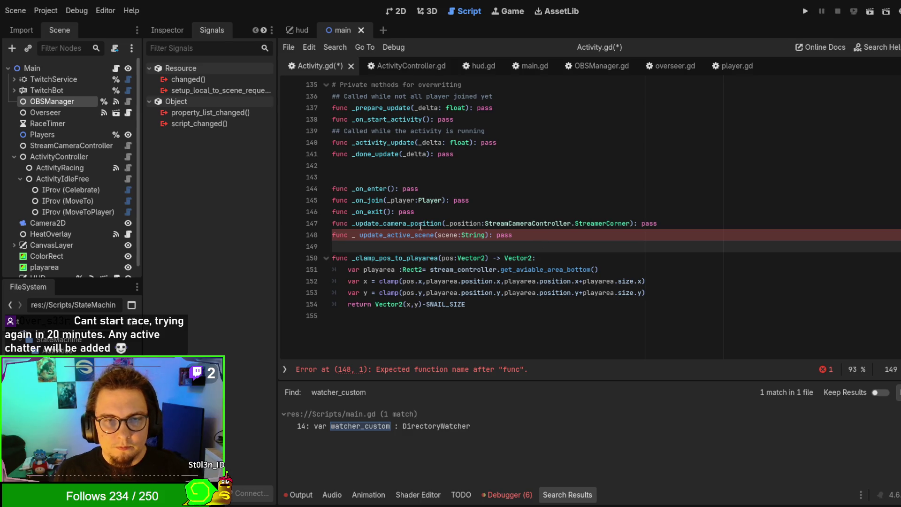
click(355, 234)
key(BackSpace)
click(607, 257)
key(ctrl+s)
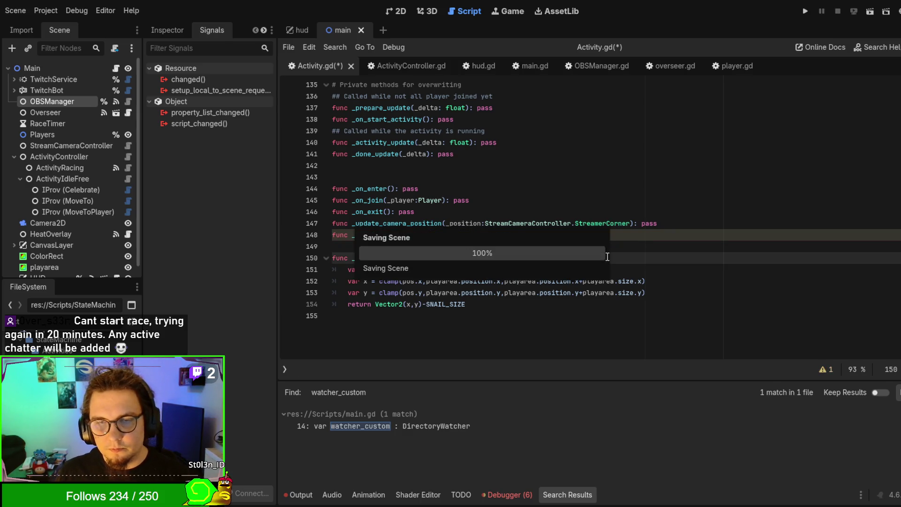
click(403, 234)
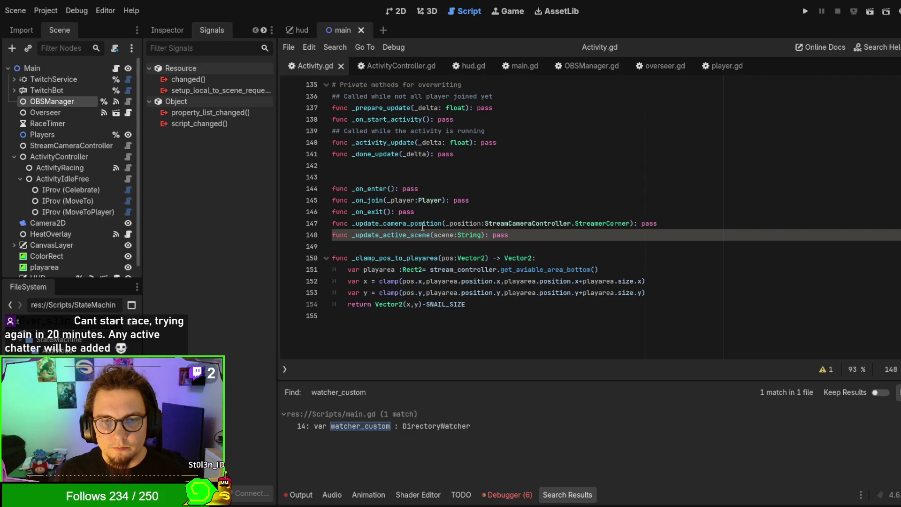
click(433, 235)
text(_)
key(Escape)
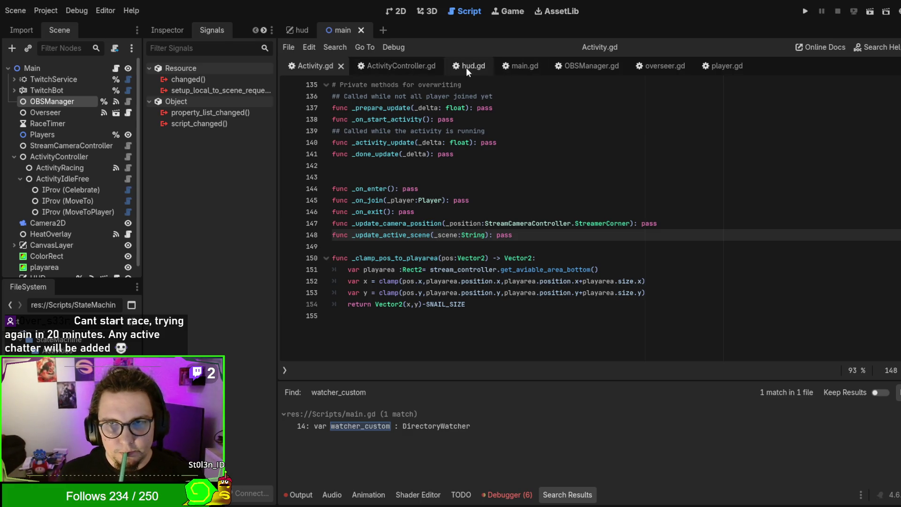
double_click(399, 235)
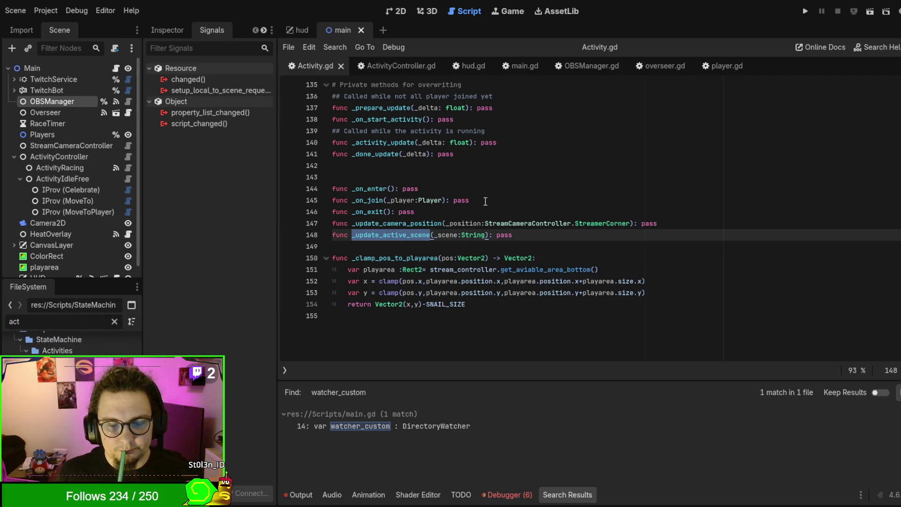
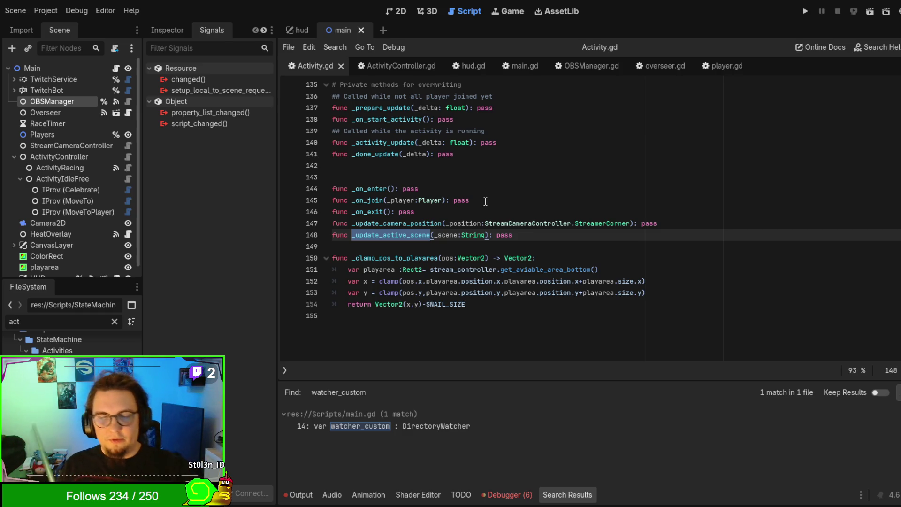
Open the ActivityIdleFree node's script in the script editor
click(75, 176)
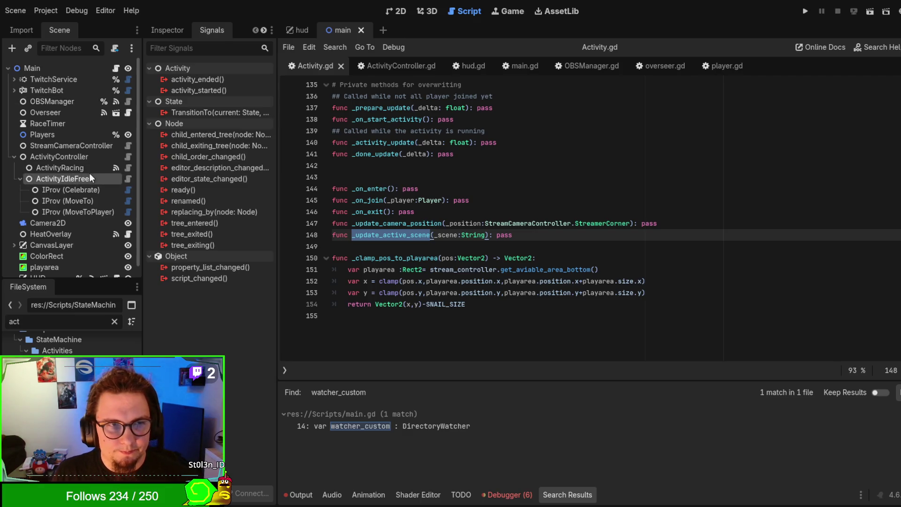
click(129, 180)
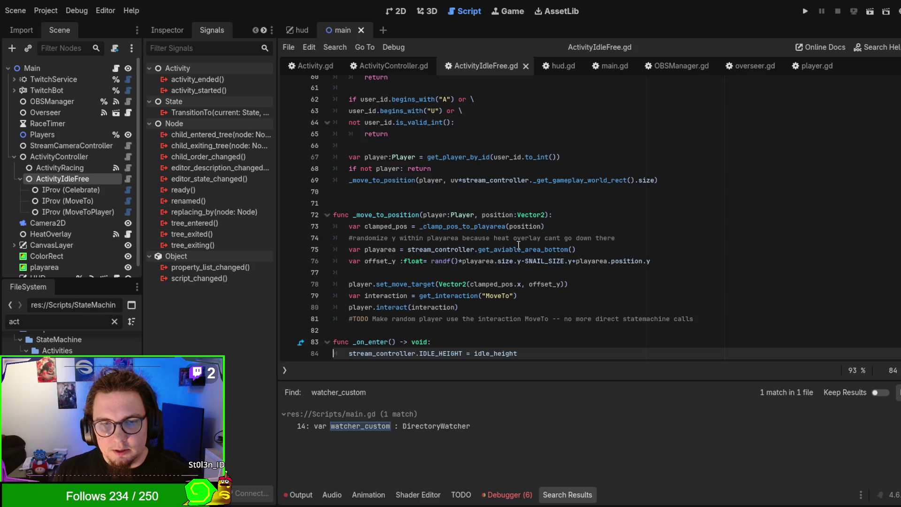
scroll(534, 253, down, 6)
scroll(534, 254, down, 1)
Add an empty _update_active_scene(_scene: String) -> void stub with pass after _on_enter
click(515, 220)
key(Return)
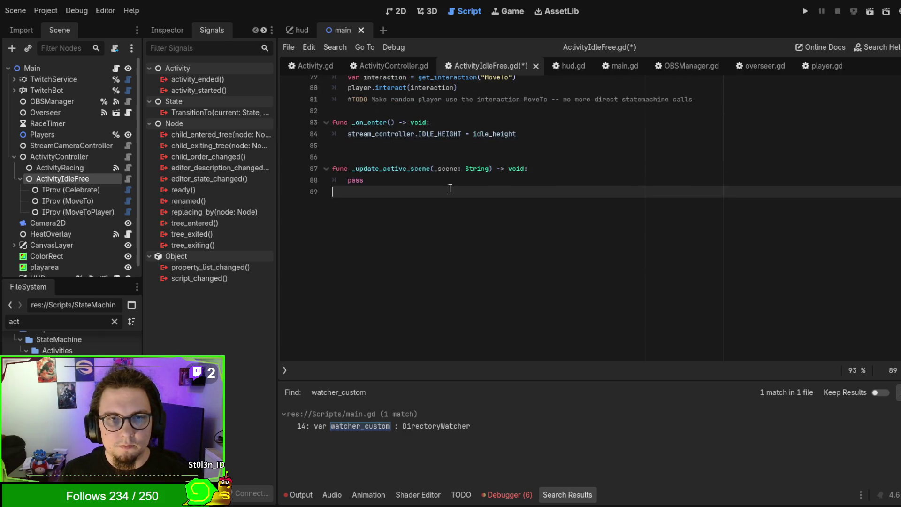
scroll(450, 188, up, 1)
double_click(348, 215)
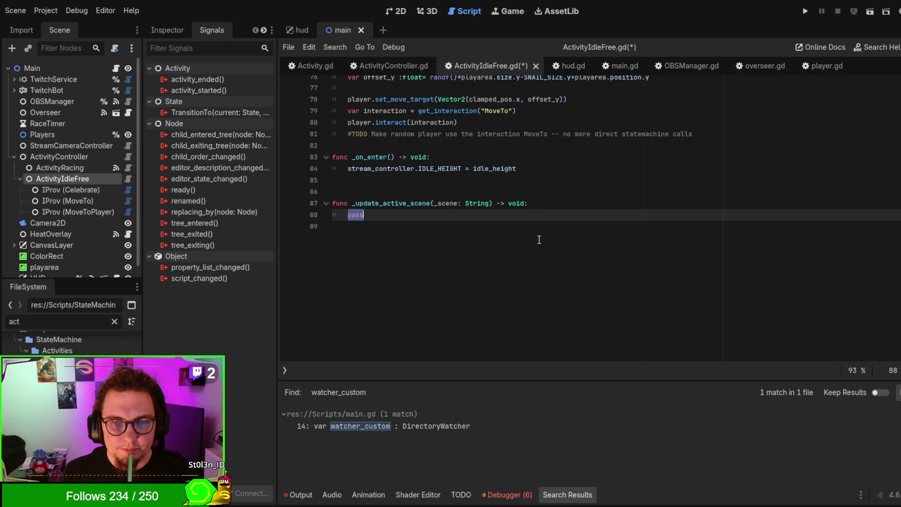
scroll(516, 216, up, 20)
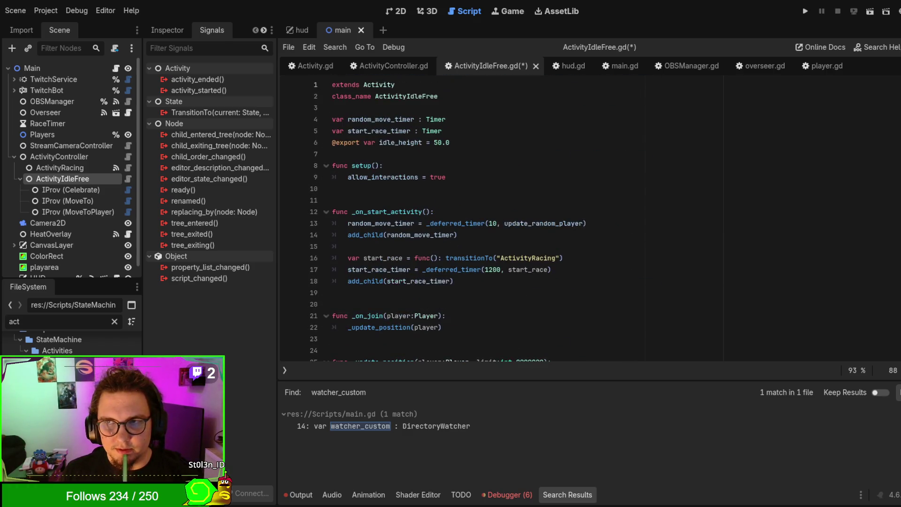
scroll(516, 216, down, 20)
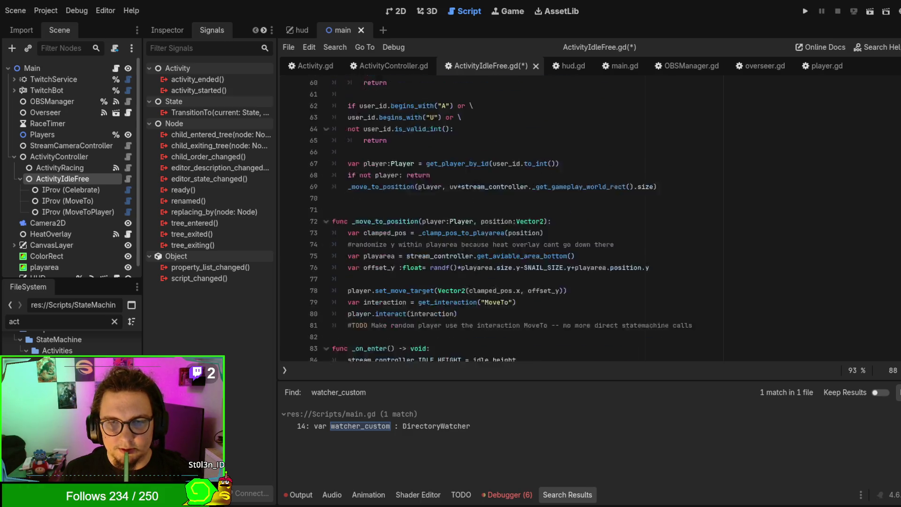
scroll(516, 216, up, 5)
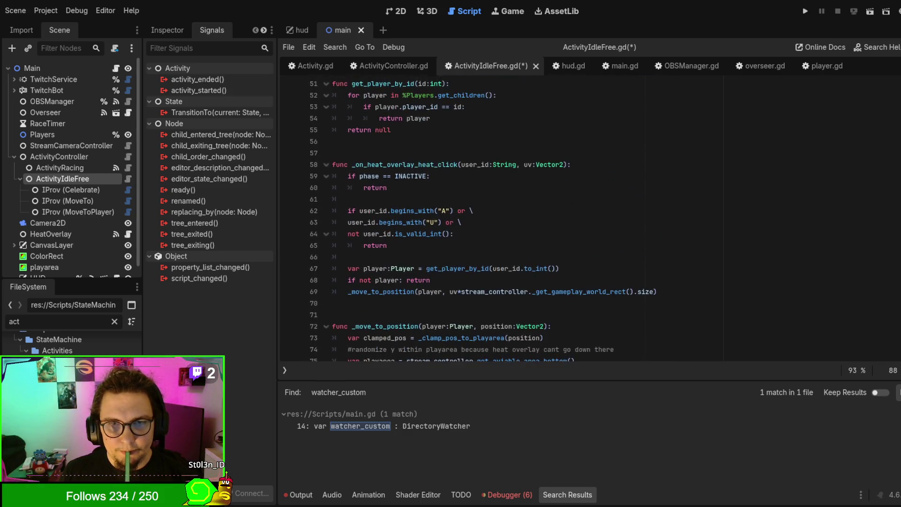
scroll(516, 216, down, 9)
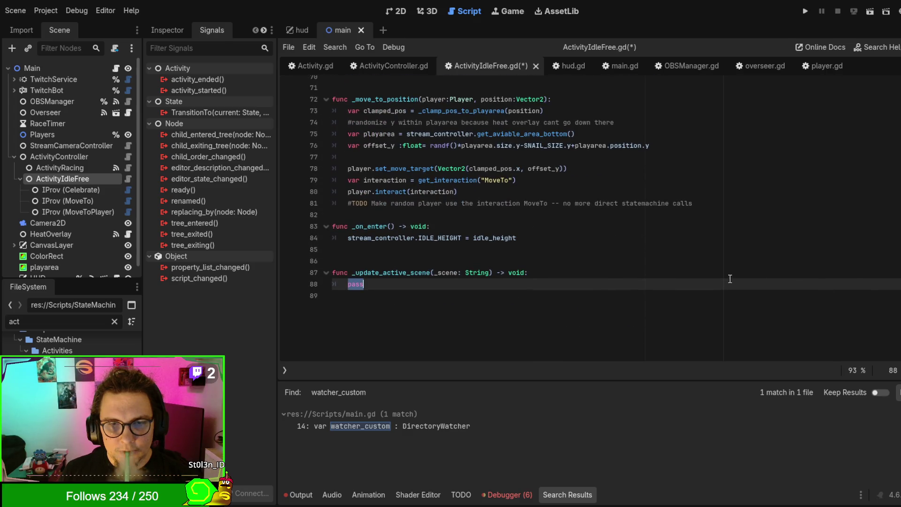
Rename _scene to scene and write an if branch setting idle_height to 100.0 when scene is "AFK 2"
text(if scene +=)
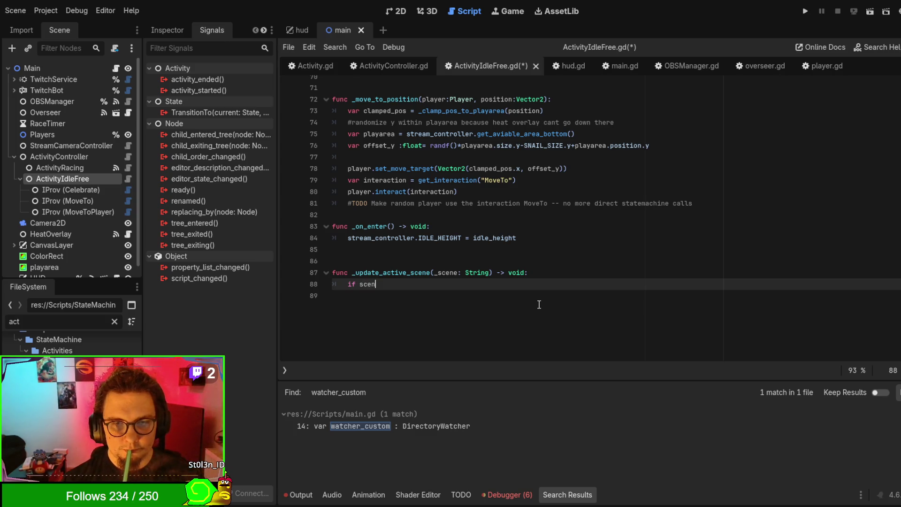
key(BackSpace)
key(BackSpace)
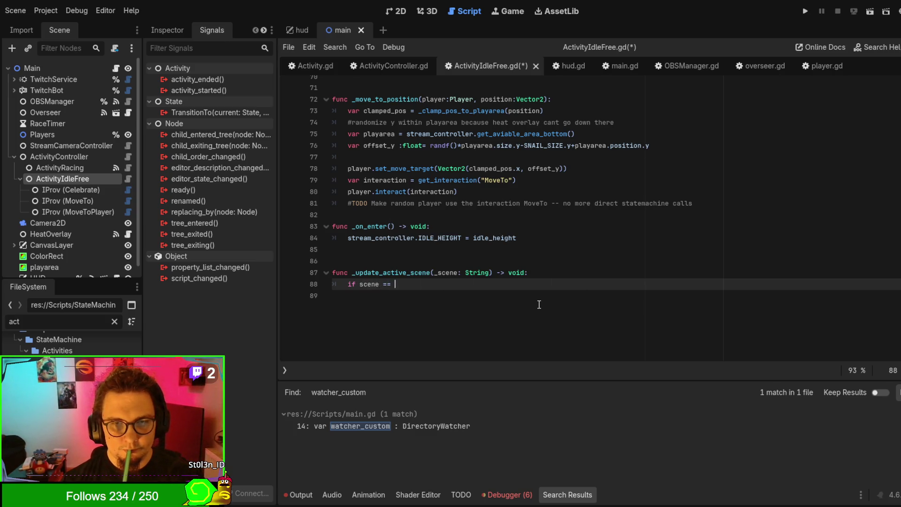
key(BackSpace)
key(BackSpace)
key(BackSpace)
text("AFK 1)
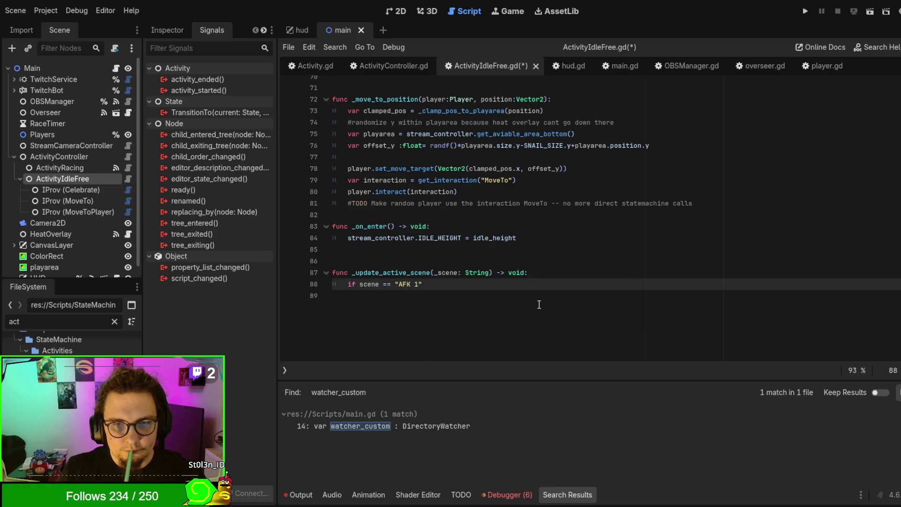
key(BackSpace)
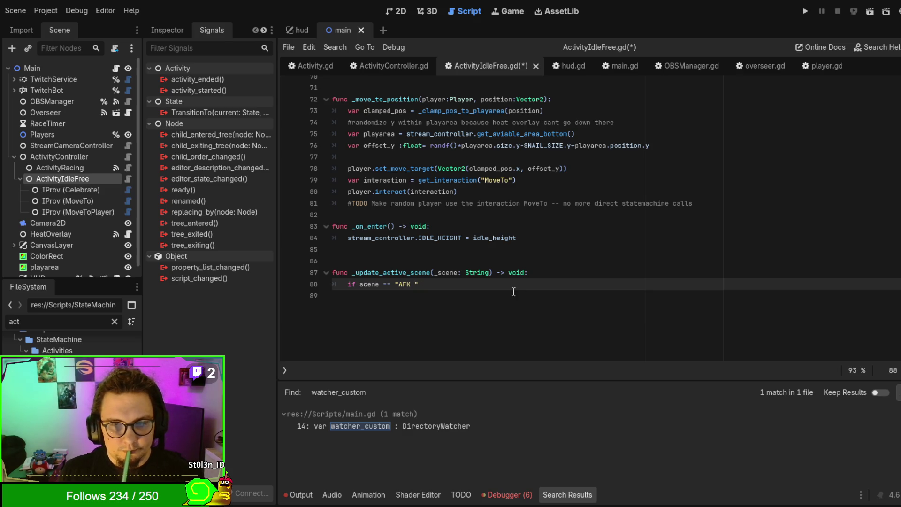
text(2)
click(440, 272)
key(BackSpace)
click(472, 286)
key(Return)
text(i)
key(BackSpace)
text(le_)
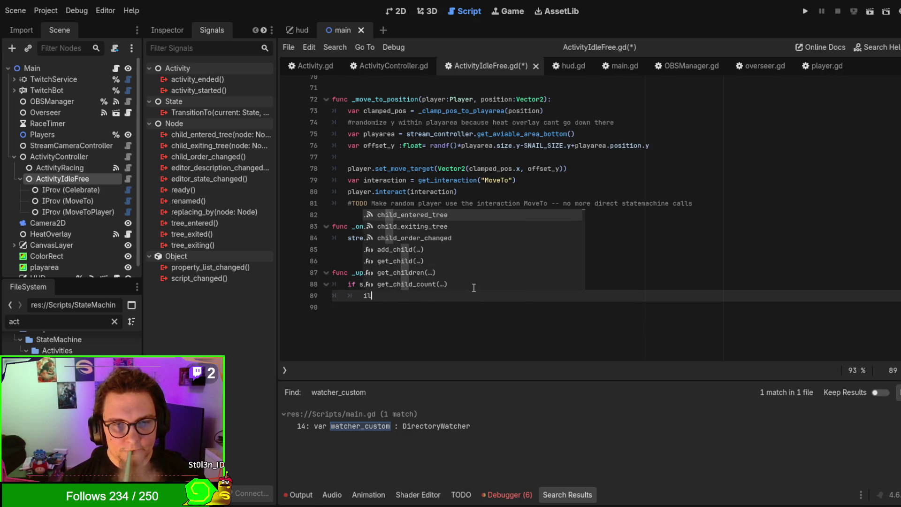
key(Return)
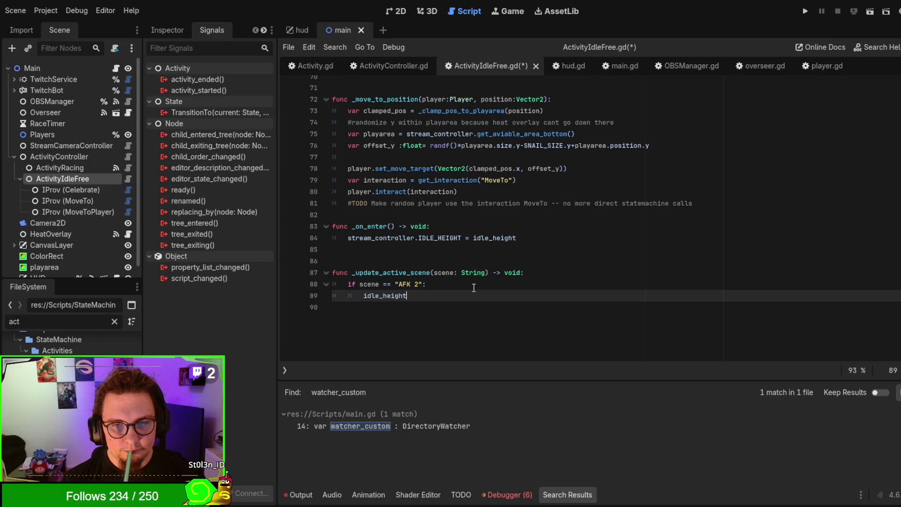
text( = 1)
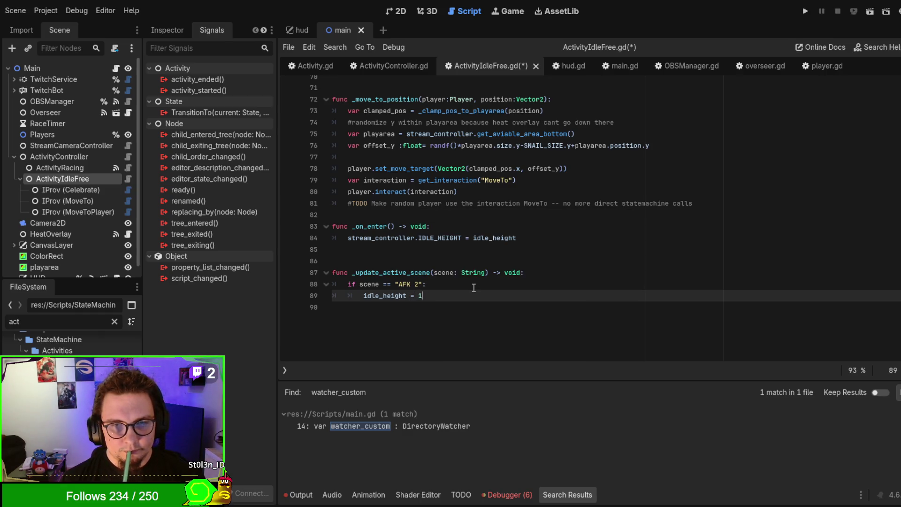
key(Return)
Add an else branch setting idle_height to 50.0 and save the script
key(BackSpace)
text(else idl)
key(BackSpace)
key(BackSpace)
key(BackSpace)
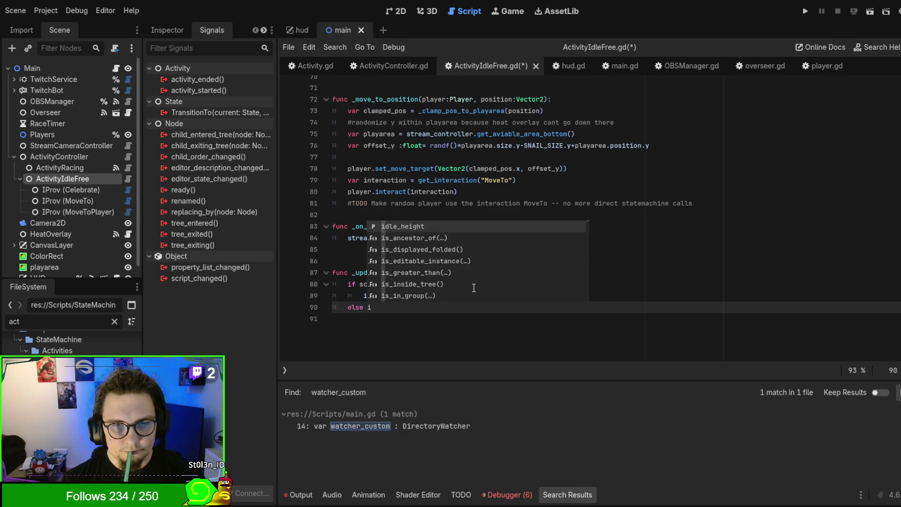
text(:)
key(BackSpace)
key(BackSpace)
key(Return)
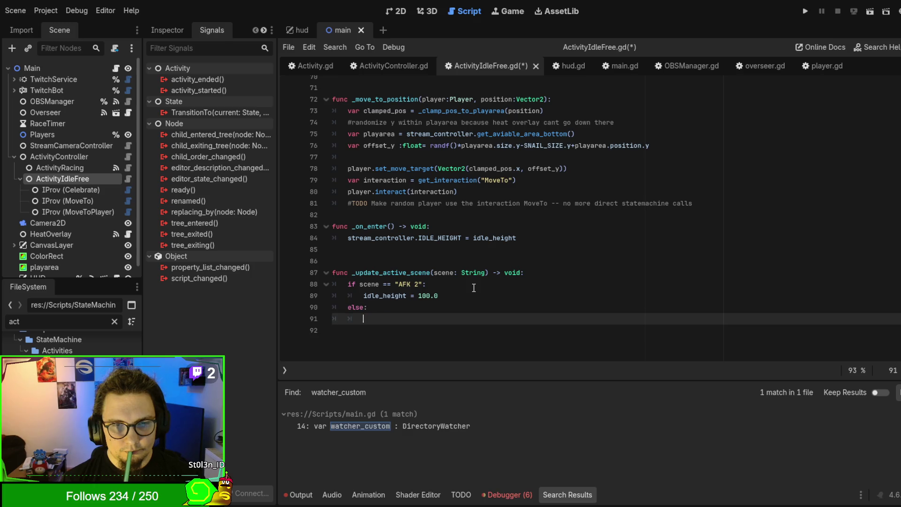
text(idl)
key(Return)
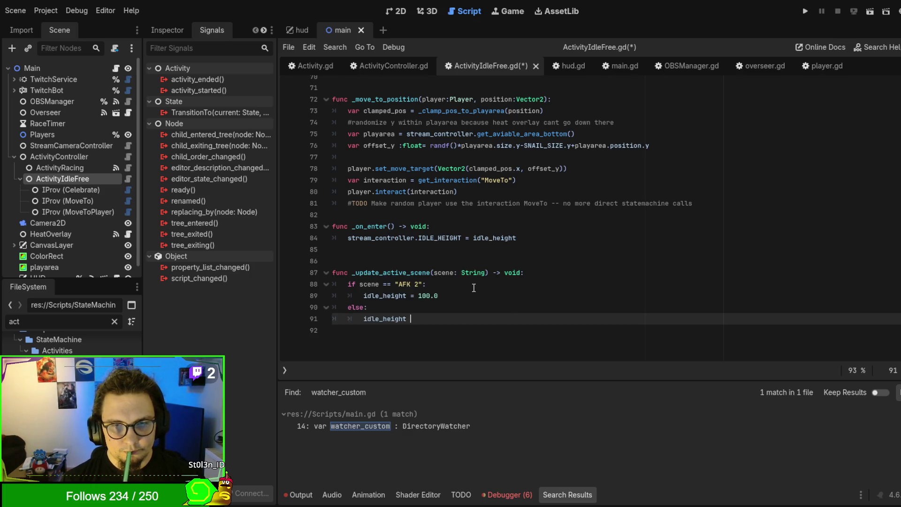
text(= 50.0)
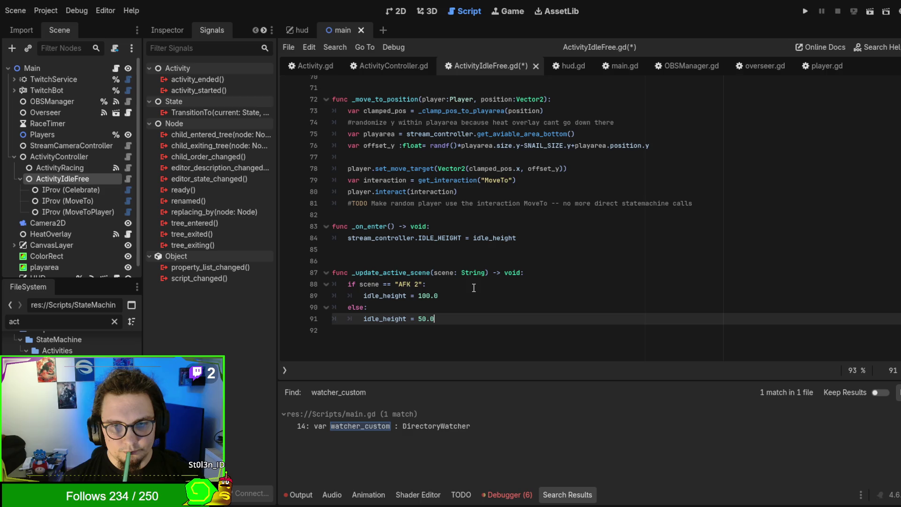
key(ctrl+s)
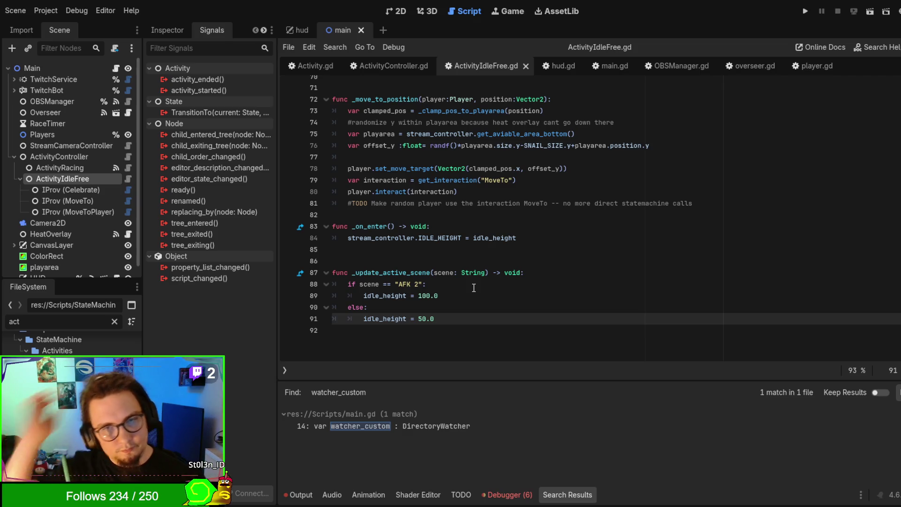
Change the AFK 2 idle_height value from 100.0 to 200.0
click(421, 295)
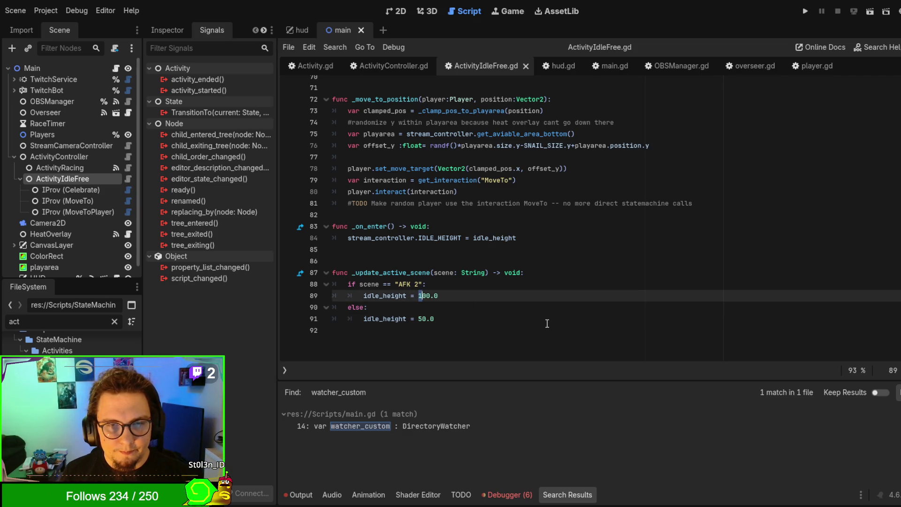
click(534, 323)
click(421, 296)
key(Delete)
text(2)
click(473, 290)
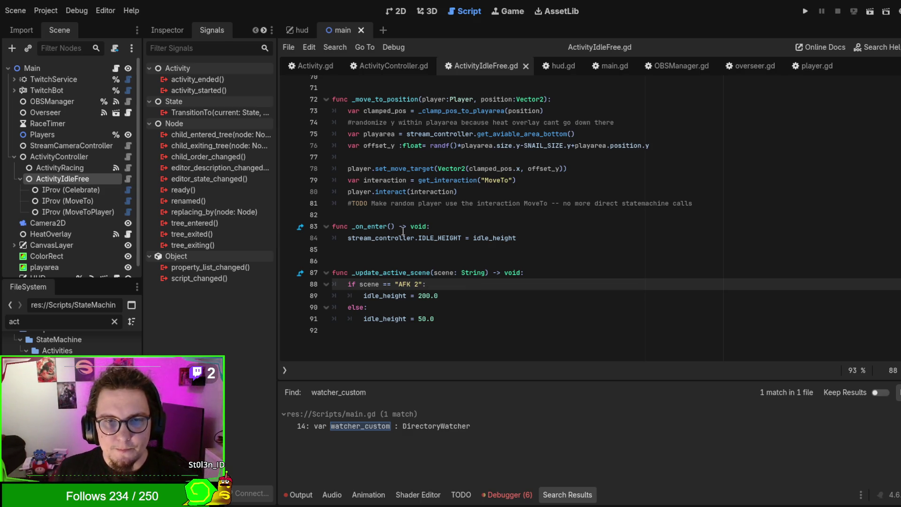
Add an extra blank line above _on_enter and save ActivityIdleFree.gd
click(398, 214)
key(Return)
key(ctrl+s)
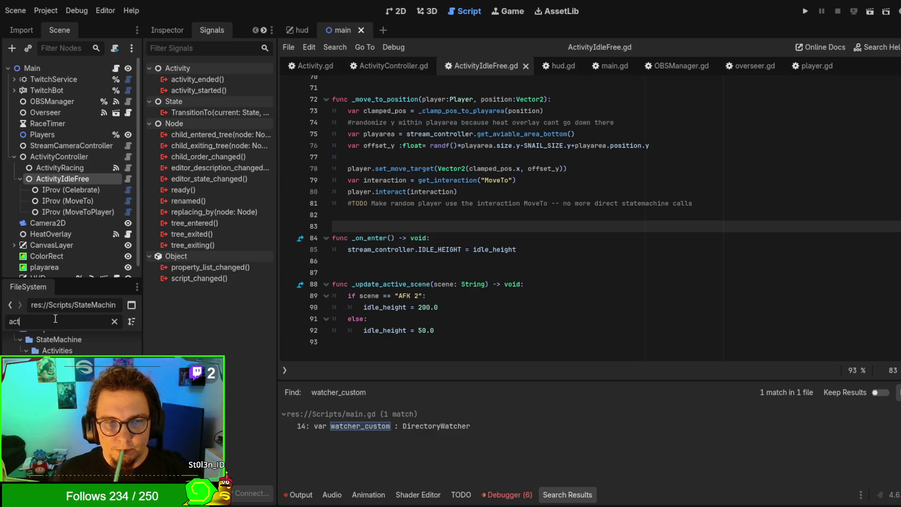
click(649, 240)
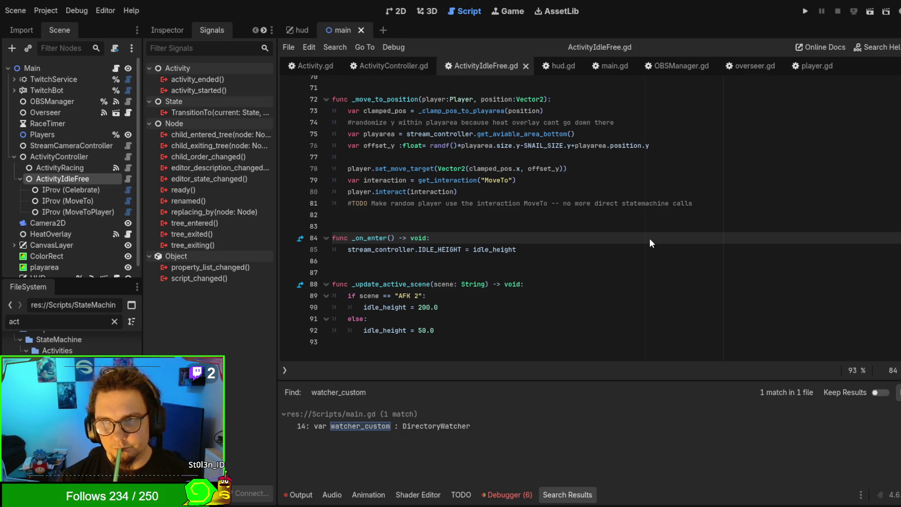
Filter the file list by 'strea' and open stream_camera_controller.gd
double_click(75, 323)
text(strea)
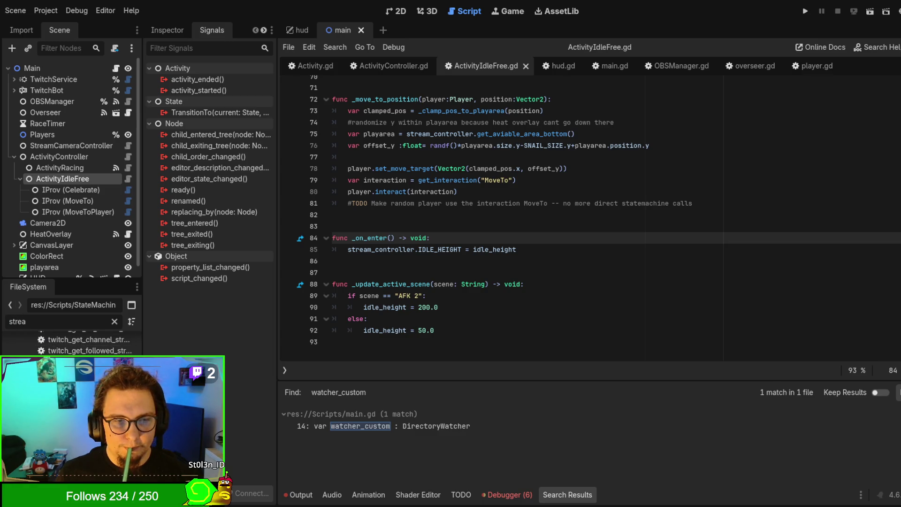
double_click(89, 373)
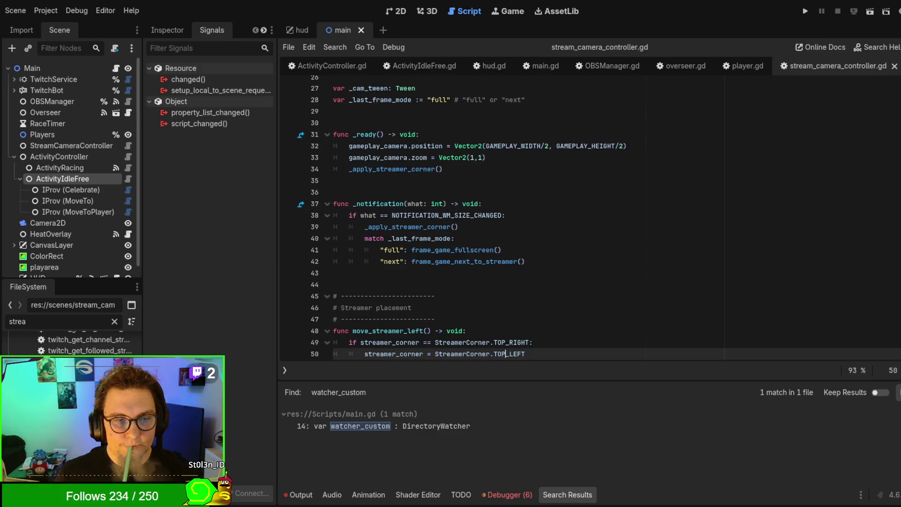
Check the GameplayOriginMode usages and scroll down to the # Camera framing section
scroll(608, 246, up, 8)
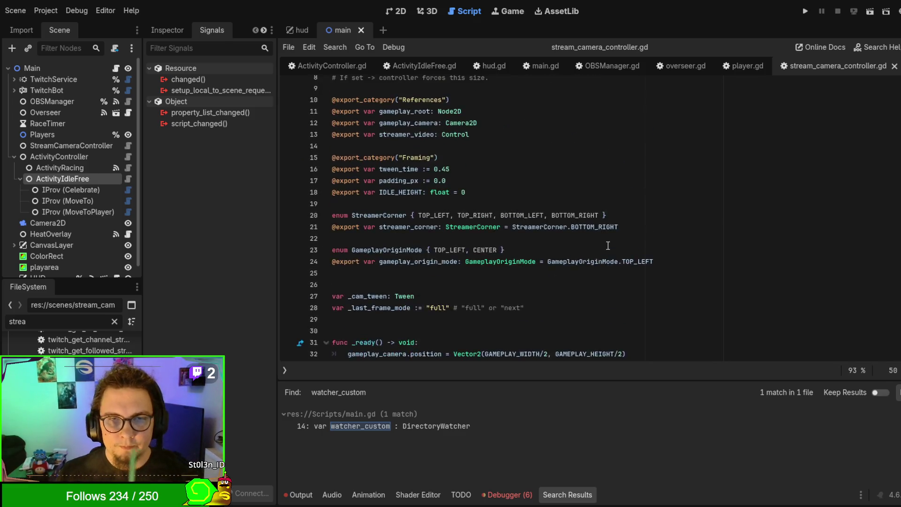
scroll(575, 215, down, 4)
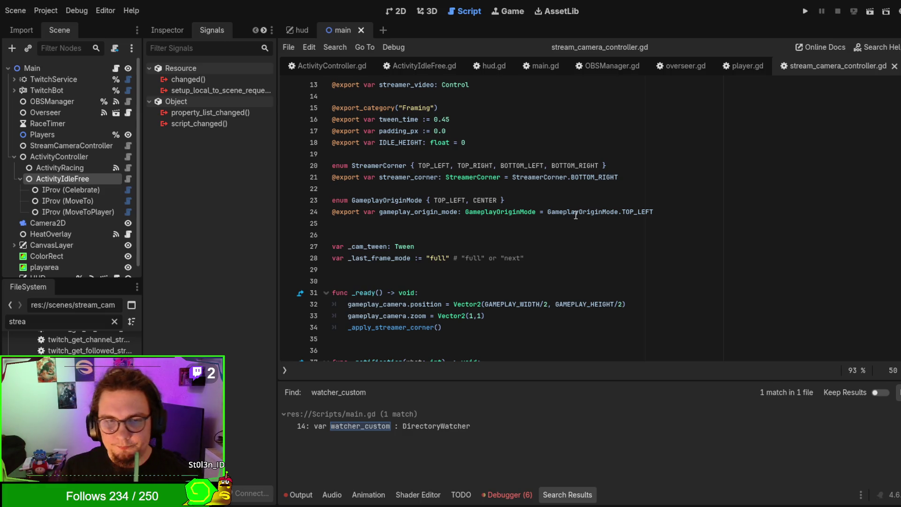
click(575, 215)
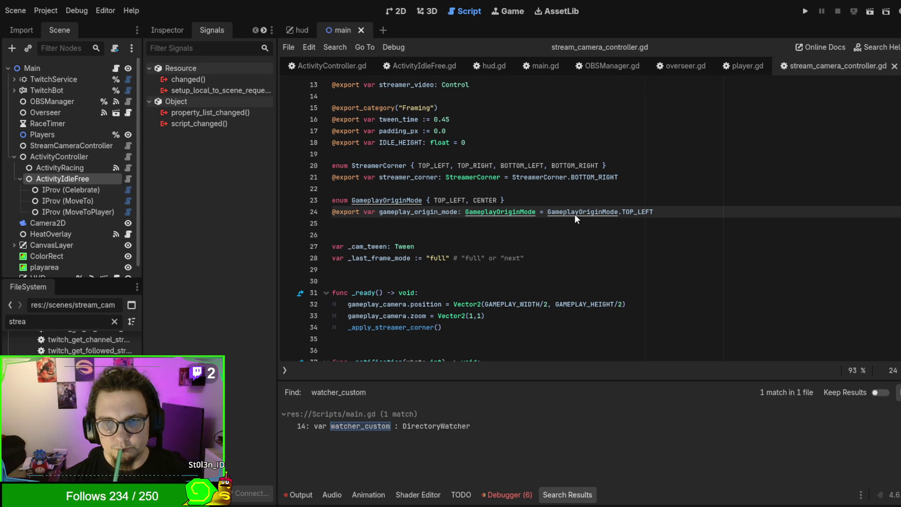
scroll(575, 218, down, 20)
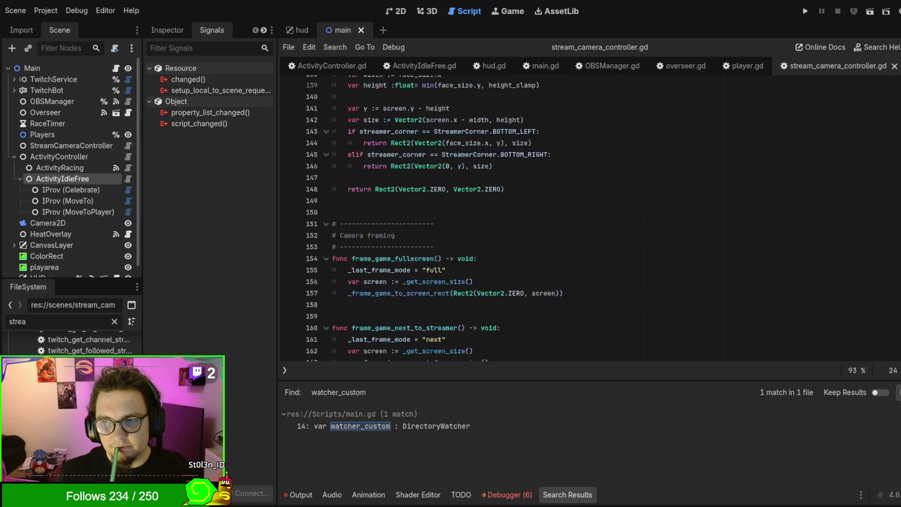
scroll(807, 319, down, 5)
Declare a new func _on_scene_changed(scene : String): at the end of the script
click(718, 334)
key(Return)
key(Return)
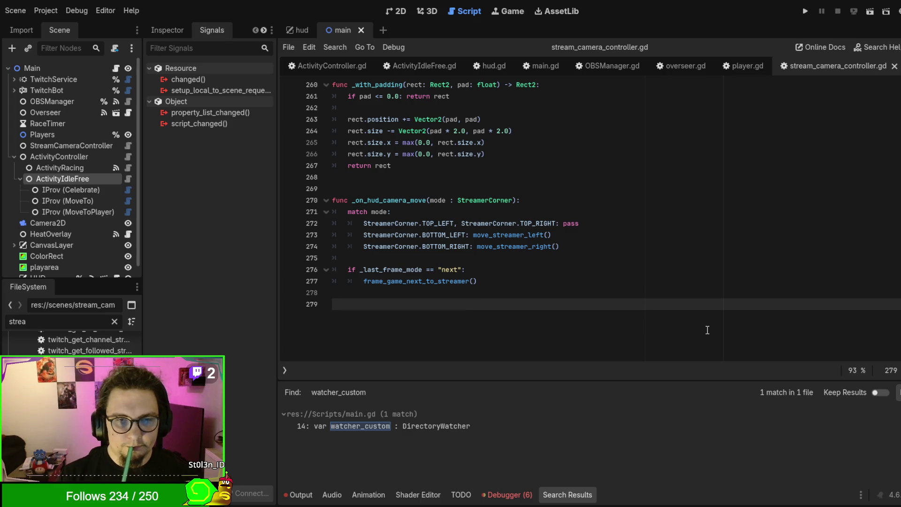
text(func _)
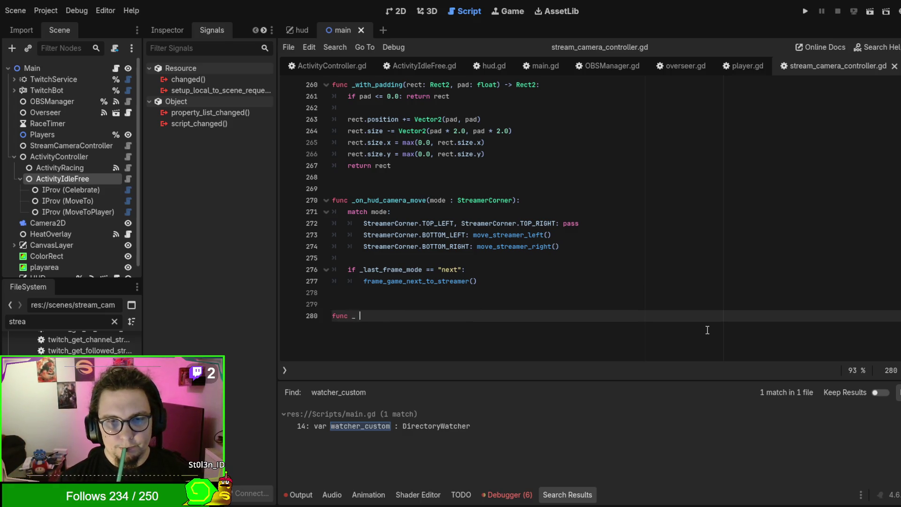
text(on_scene_changed()
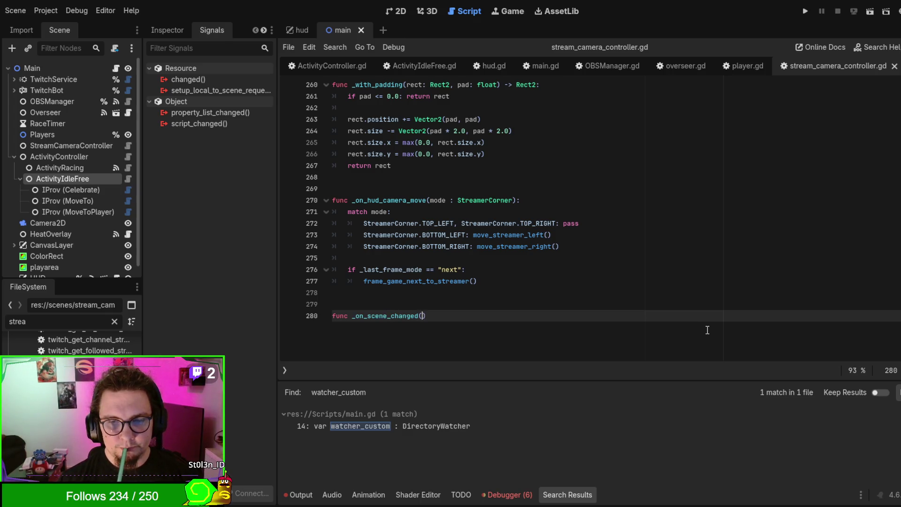
text(sc)
key(BackSpace)
key(BackSpace)
text(name)
key(BackSpace)
key(BackSpace)
key(BackSpace)
text(sc)
key(BackSpace)
text(ene : )
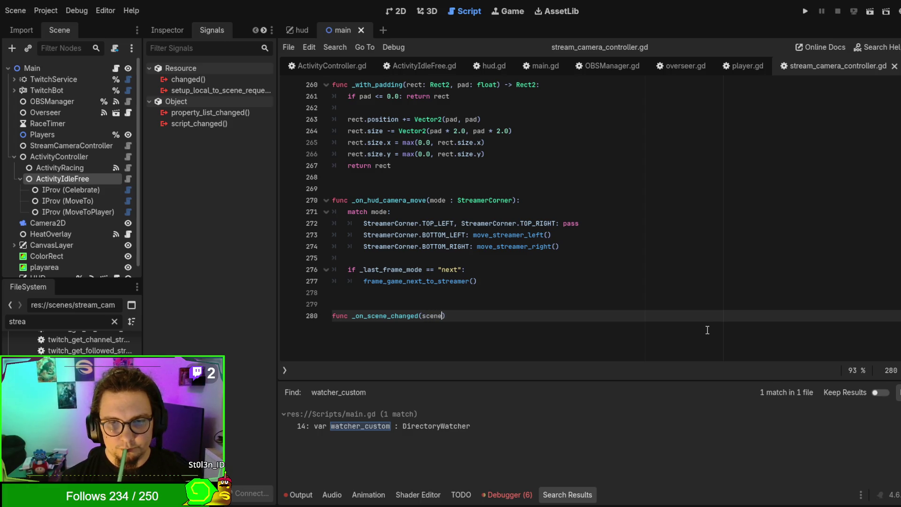
text(String))
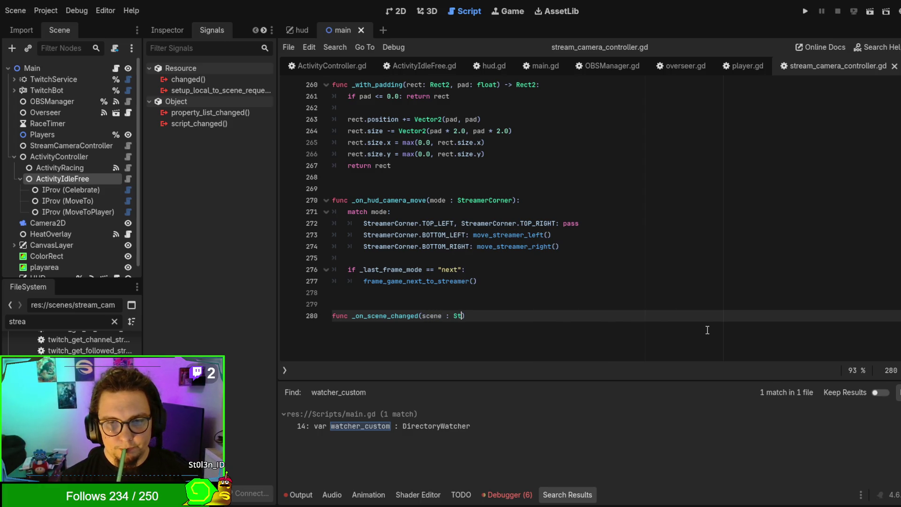
text(:)
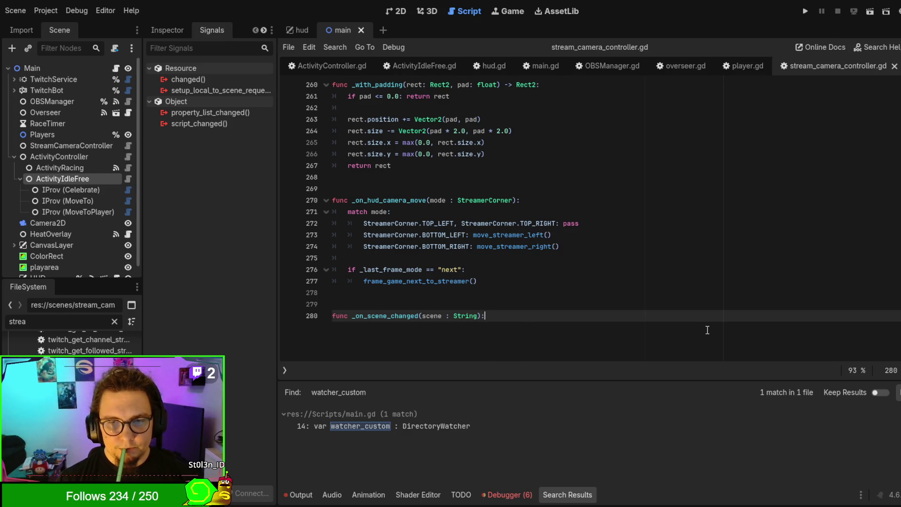
Start a match scene: block with a first "AFK 2" case pattern
key(Return)
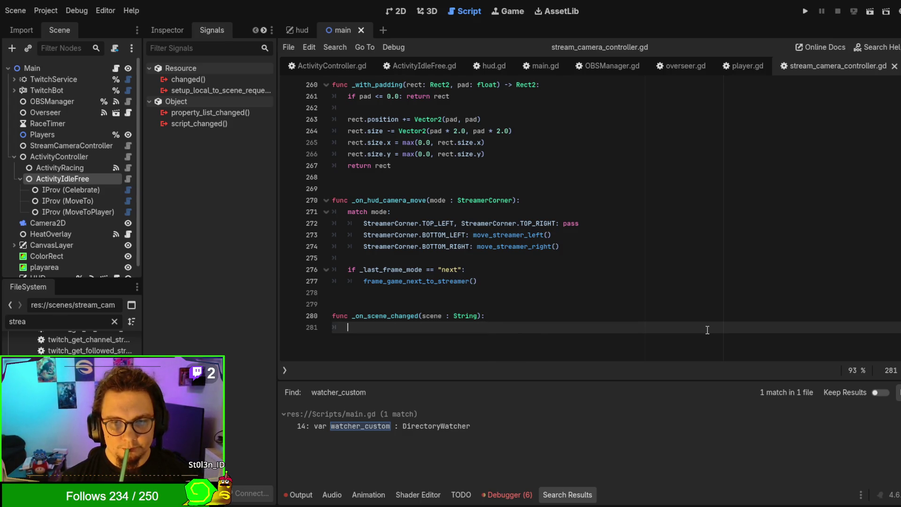
text(match scene:)
key(Return)
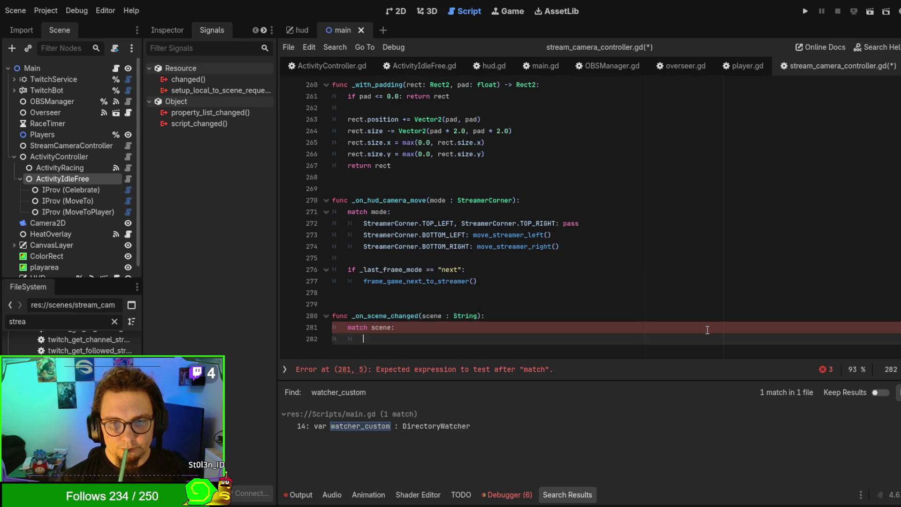
text(AFK 2")
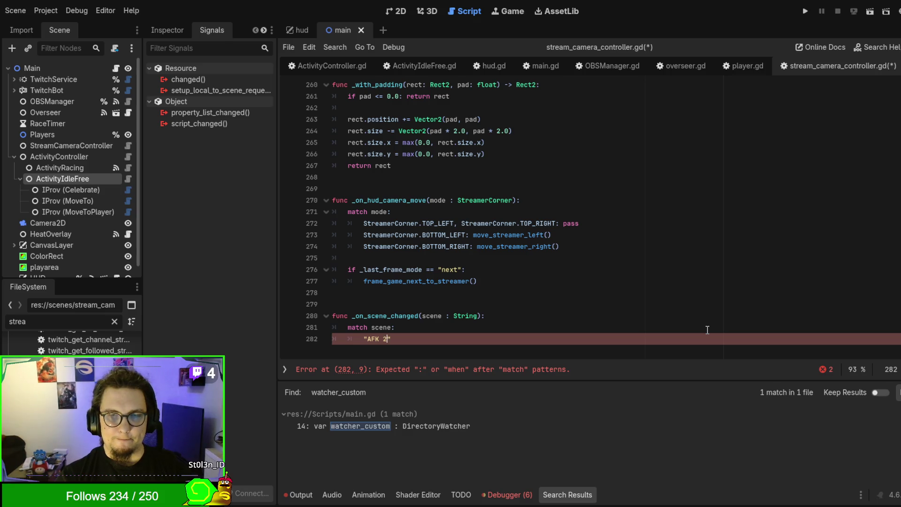
Rename the mode parameter and match variable to corner in _on_hud_camera_move
double_click(376, 211)
text(corner)
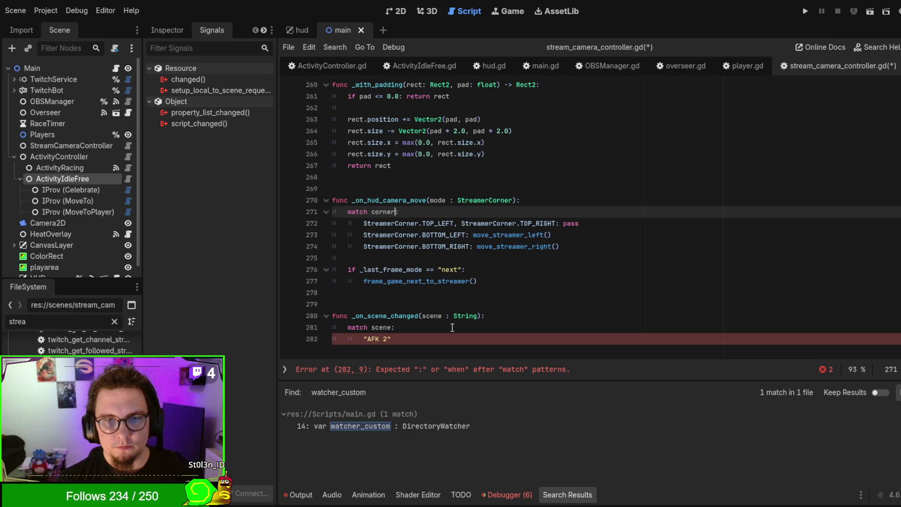
double_click(380, 212)
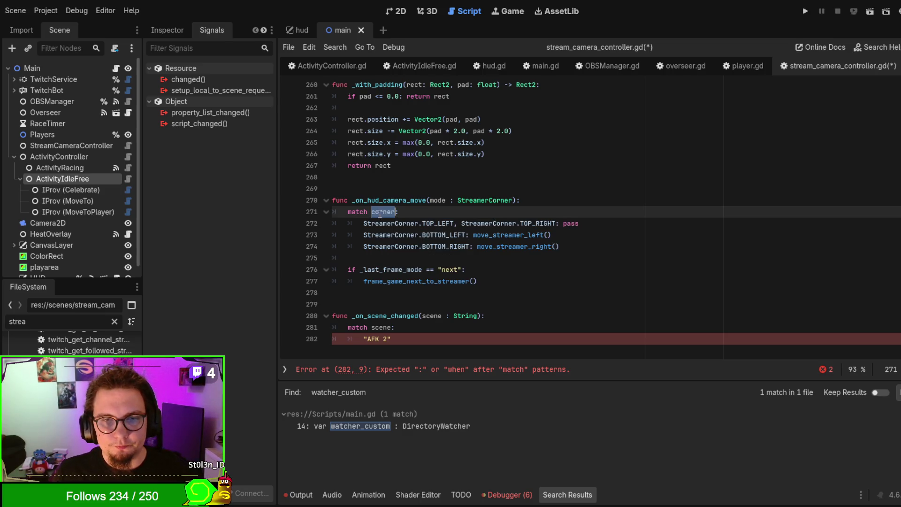
double_click(437, 200)
text(corner)
key(Down)
key(Down)
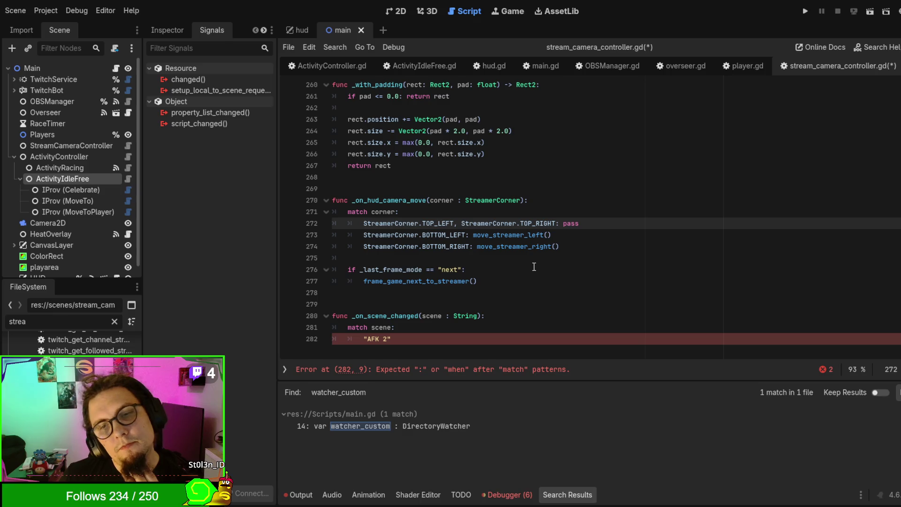
drag(560, 223, 603, 222)
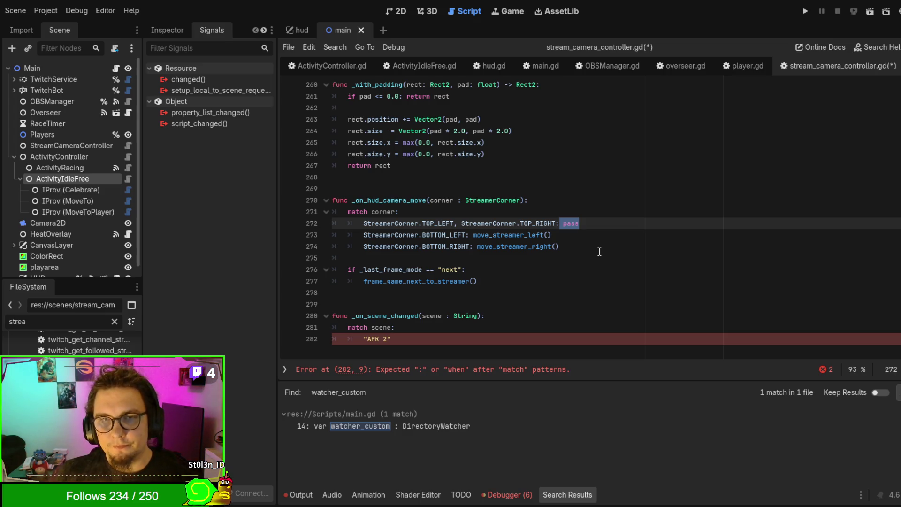
Under the "AFK 2" case, set streamer_video.visible = false
scroll(599, 252, down, 2)
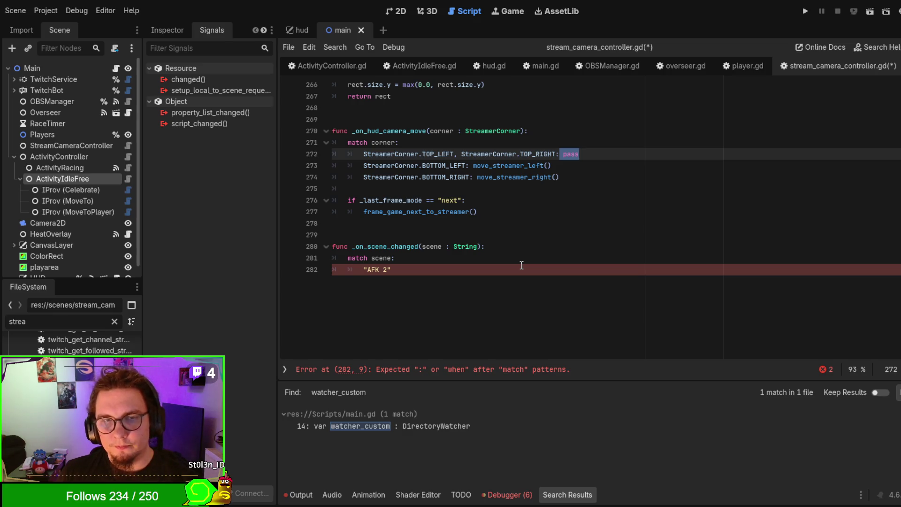
click(521, 265)
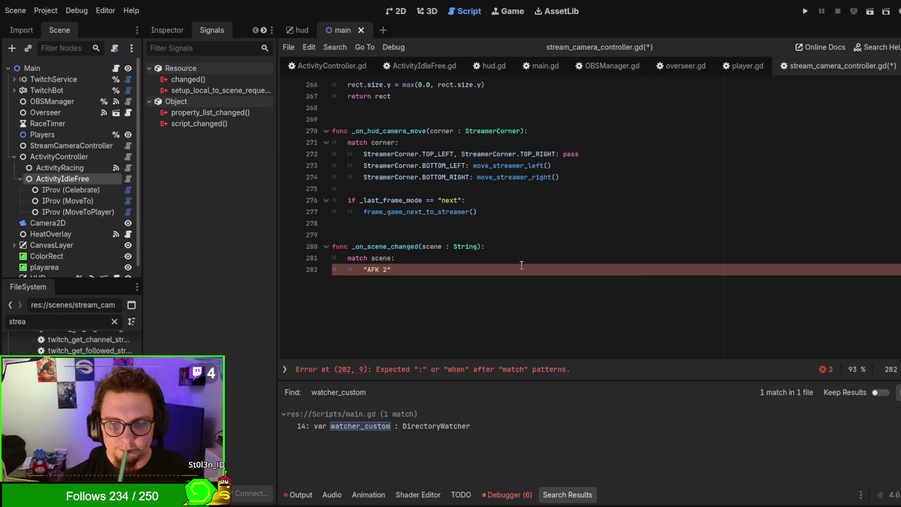
text(:)
key(Return)
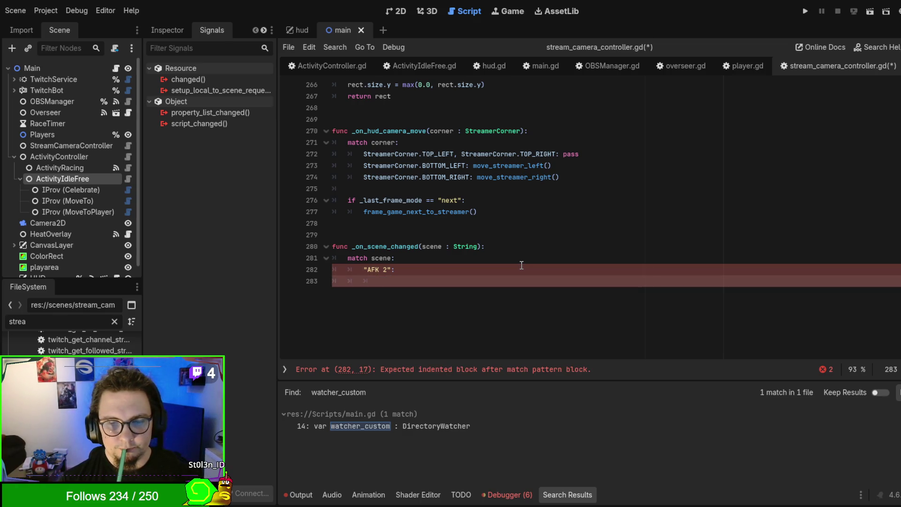
text(face_)
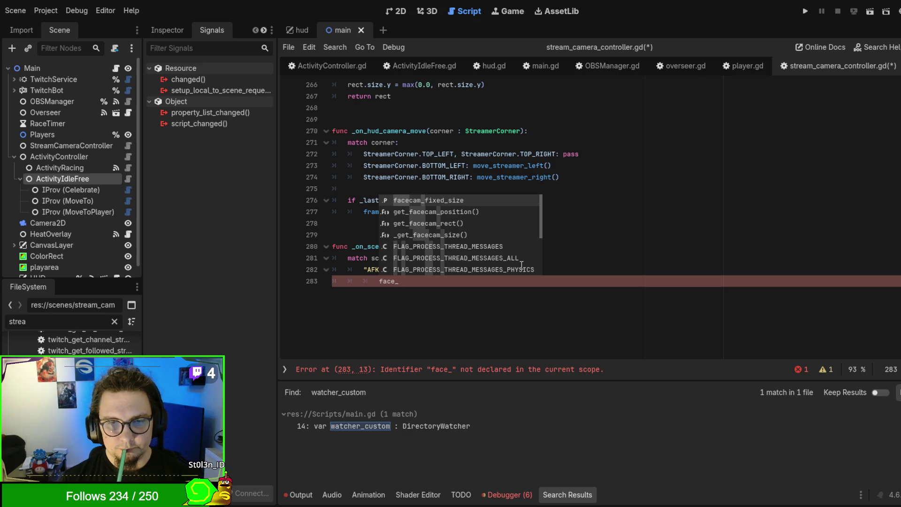
key(BackSpace)
key(BackSpace)
key(BackSpace)
text(ream)
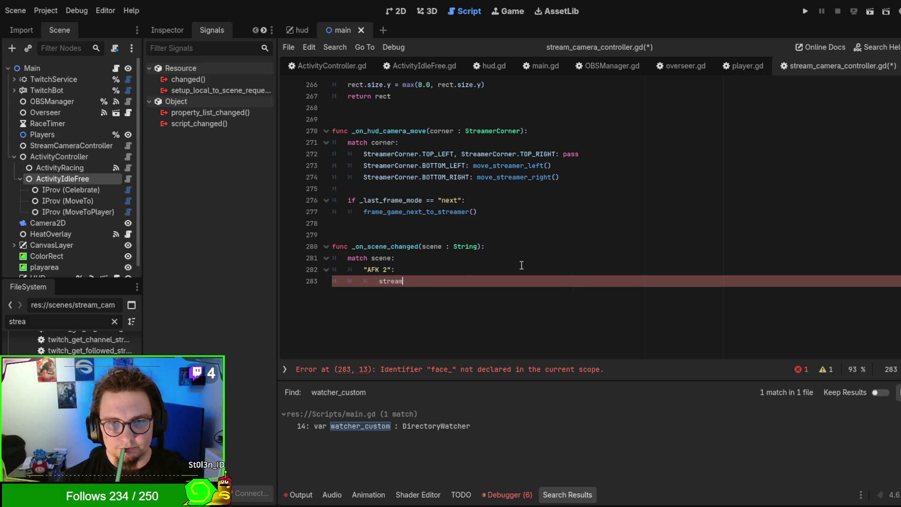
key(Down)
key(Return)
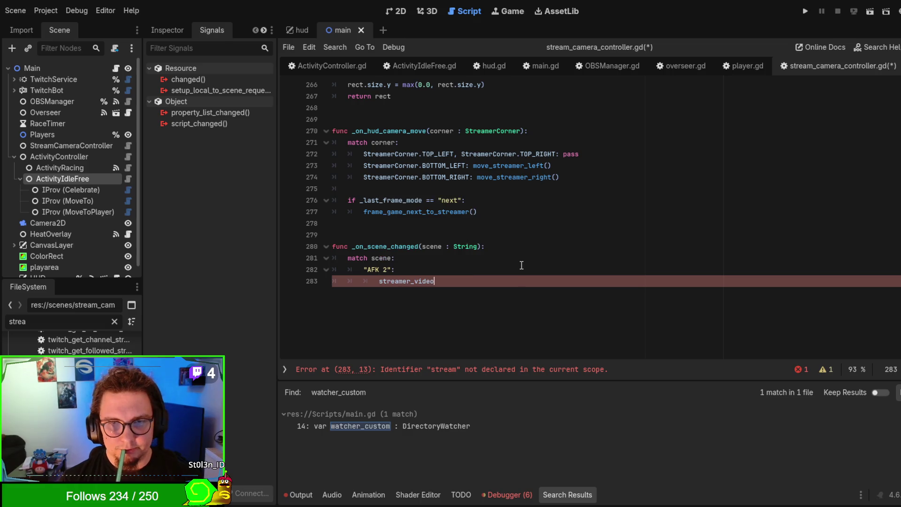
text(.visible =)
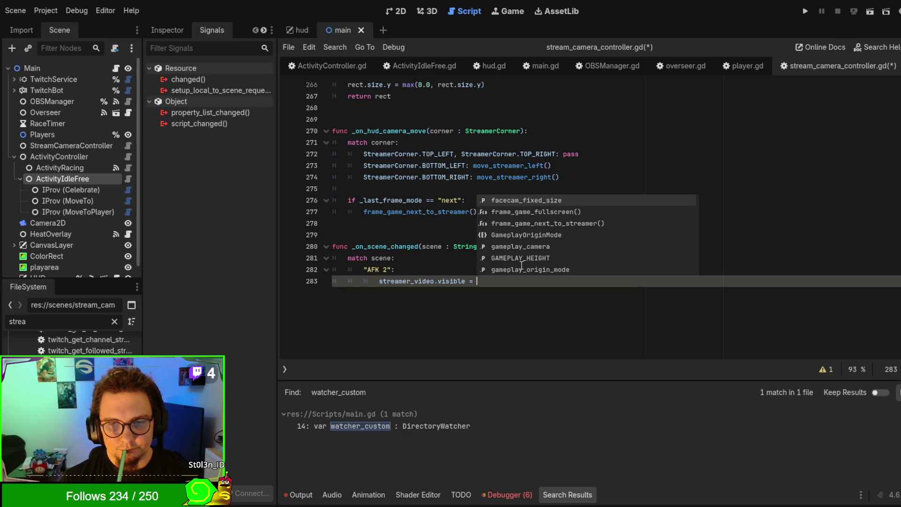
text( fa)
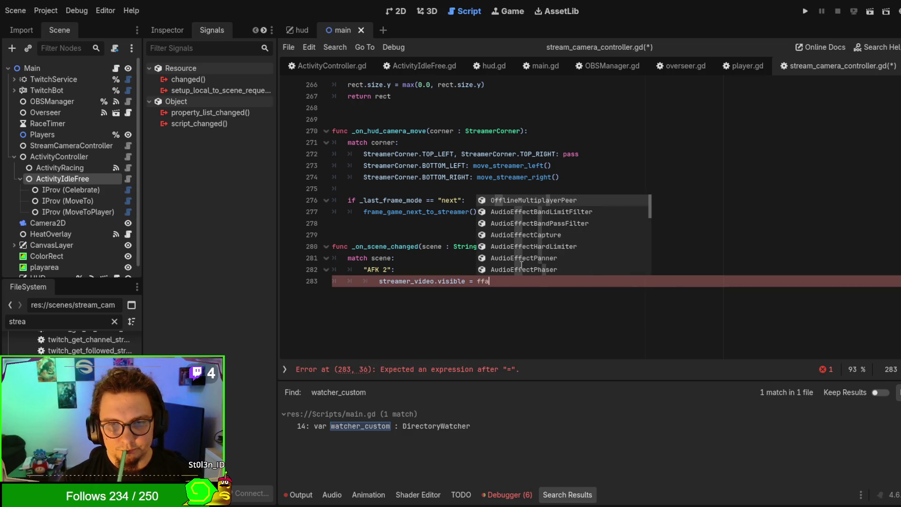
key(BackSpace)
key(BackSpace)
text(alse)
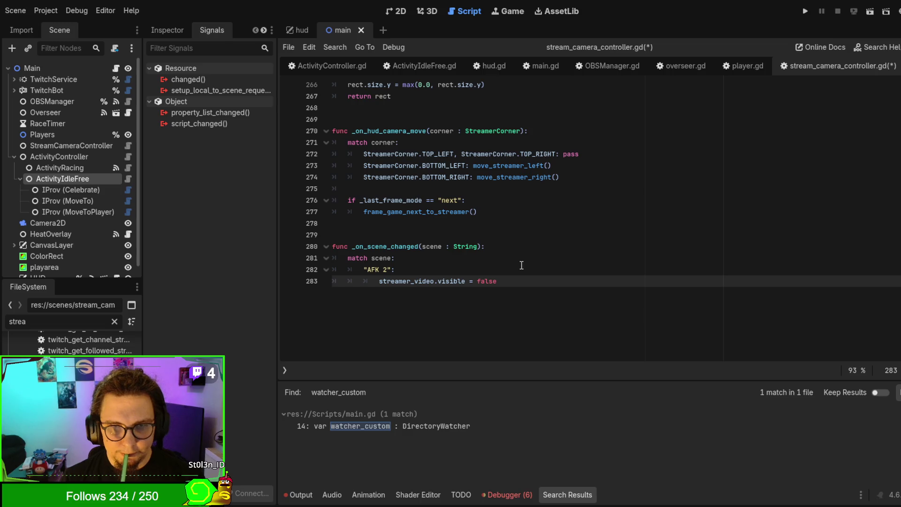
Add a default _ case setting streamer_video.visible = true
key(Return)
text(_:)
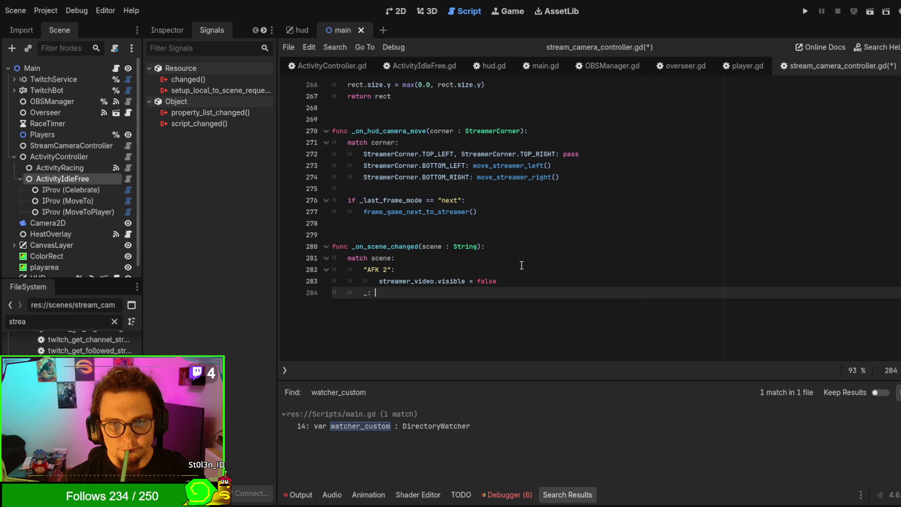
key(Return)
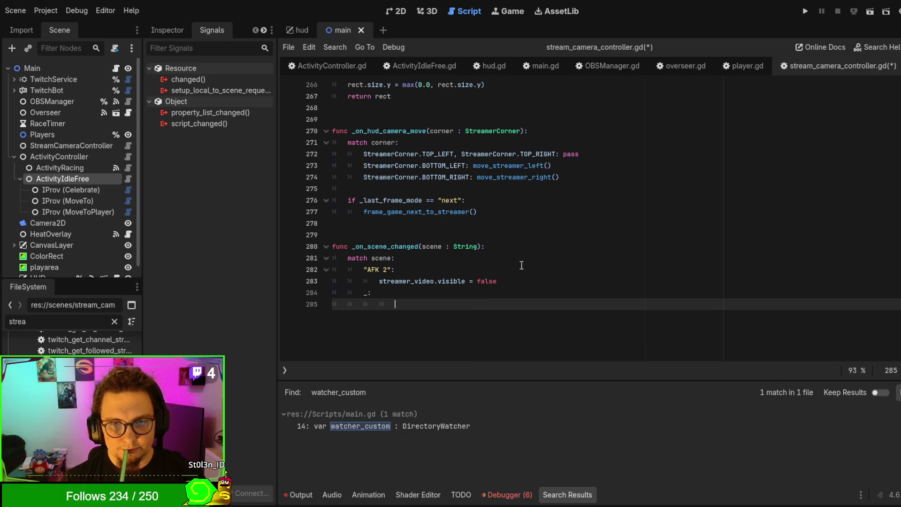
text(streamer_vidoe)
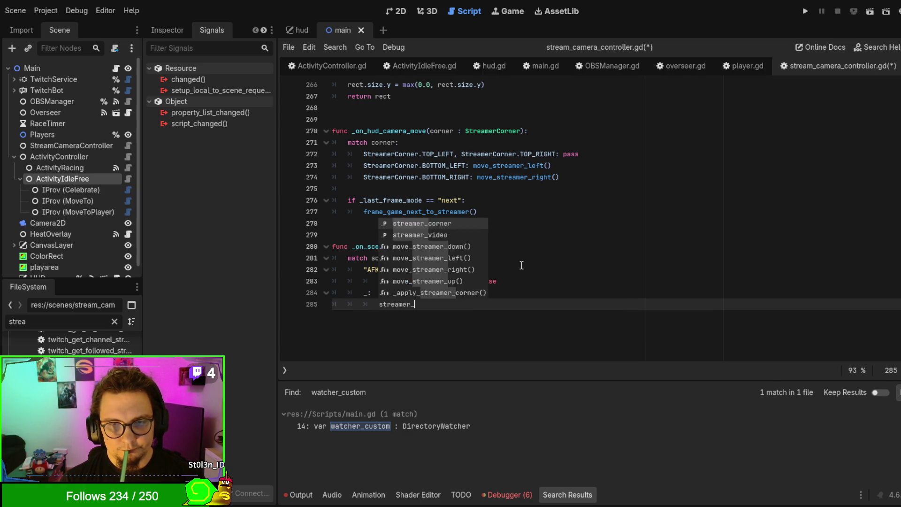
key(BackSpace)
key(BackSpace)
text(eo.visible = fa)
key(BackSpace)
key(BackSpace)
text(true)
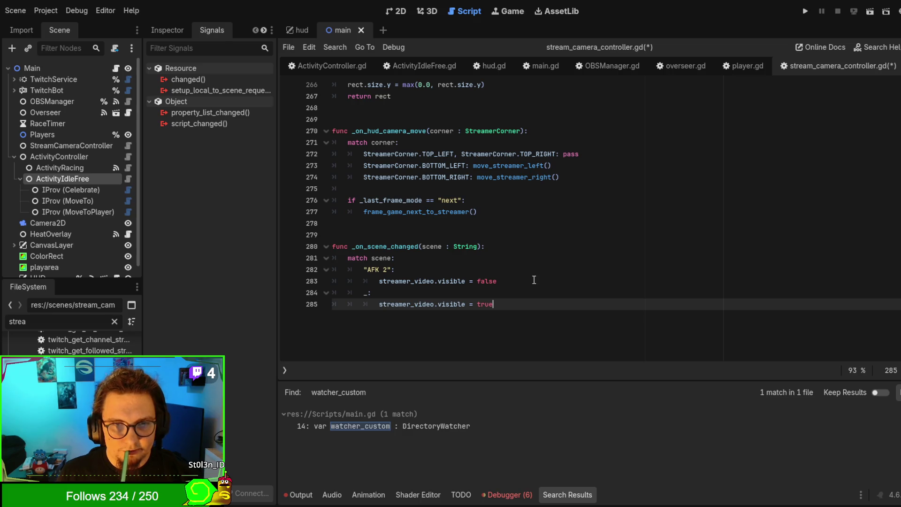
scroll(520, 270, up, 2)
scroll(516, 263, up, 5)
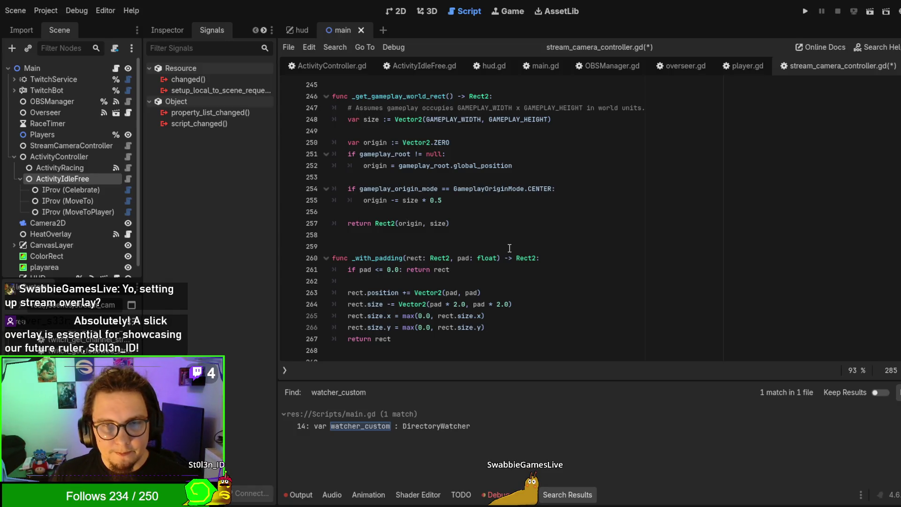
Run the project with F5, saving the script and launching the race scene
key(F5)
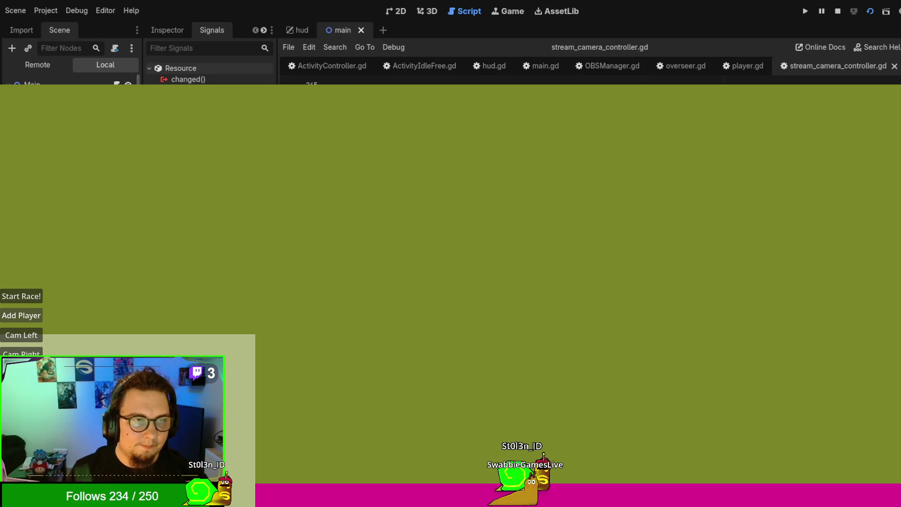
Switch the running game to the race track, then stop it with F8
click(36, 299)
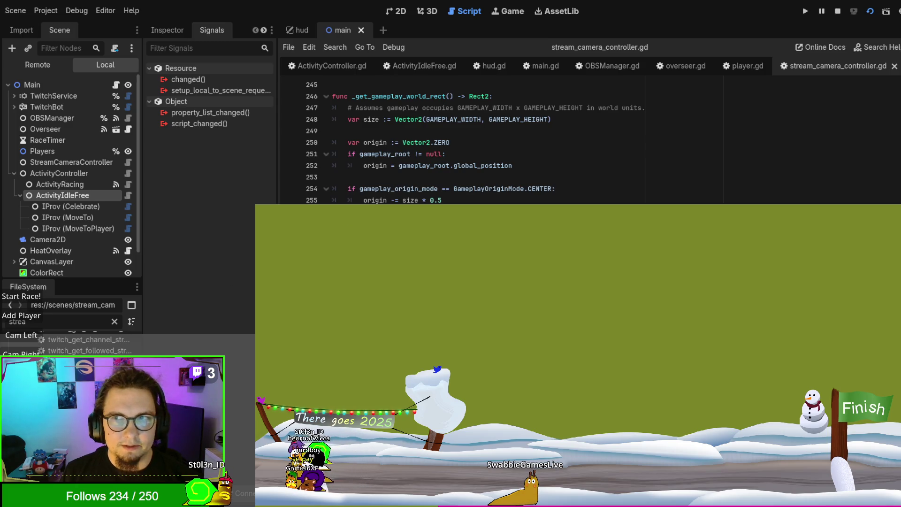
key(F8)
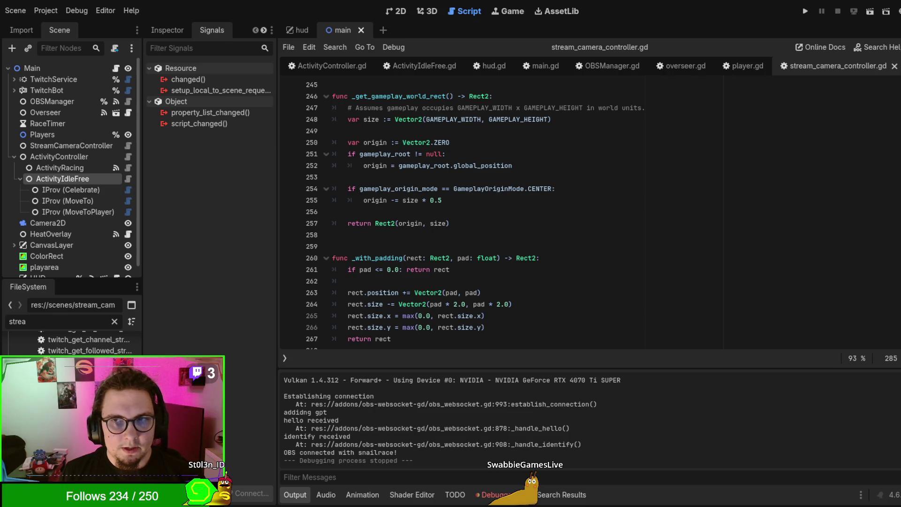
Extend the "AFK 2" case with the "Stream start" and "Streamend" scene names
scroll(516, 212, down, 7)
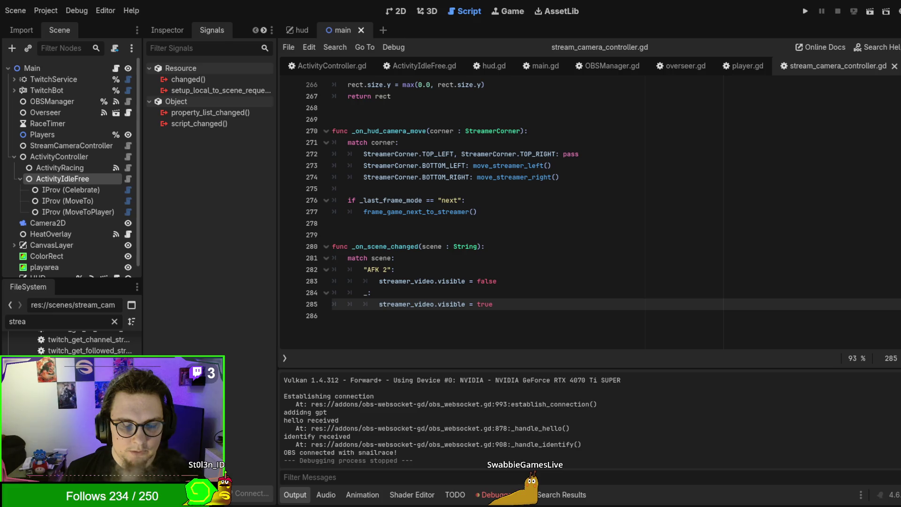
click(392, 269)
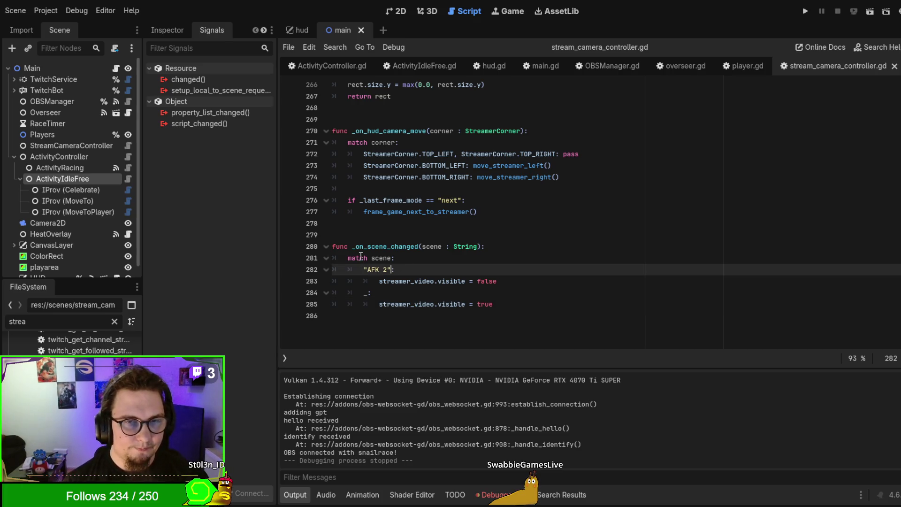
text(,)
key(ctrl+space)
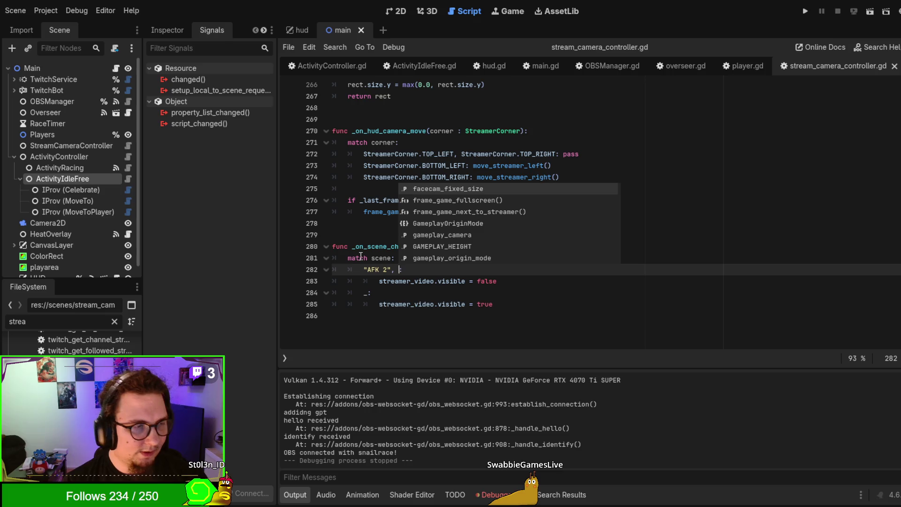
text(":)
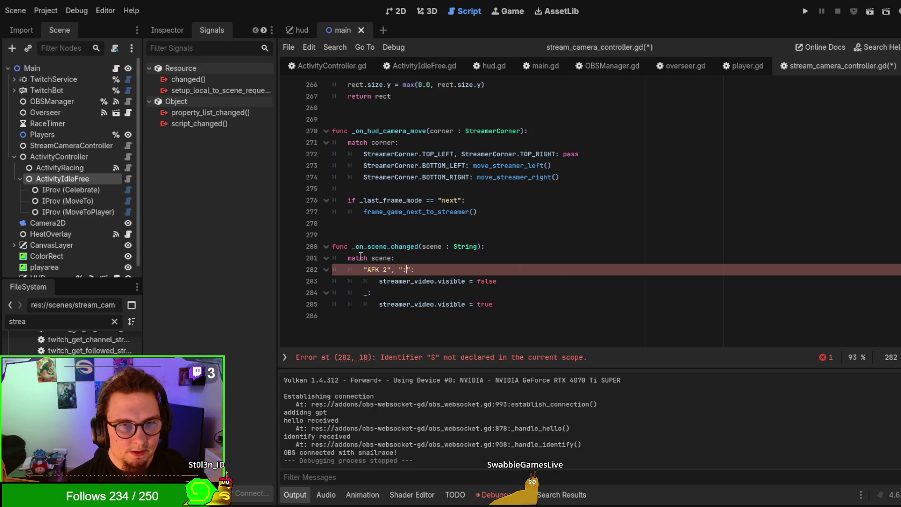
text(rt)
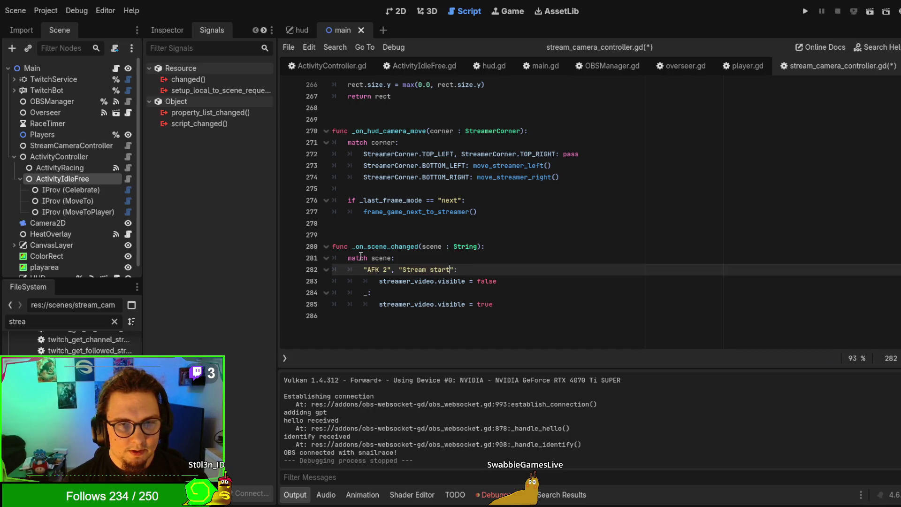
text(")
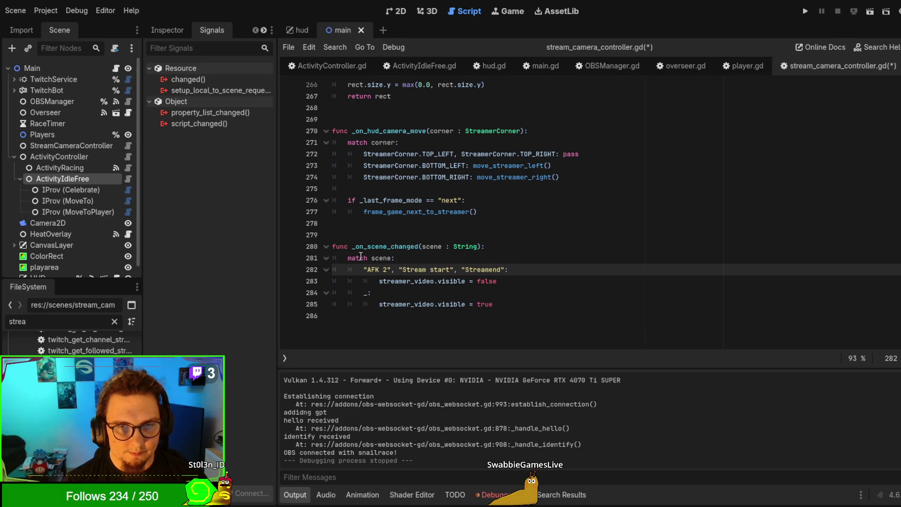
key(ctrl+space)
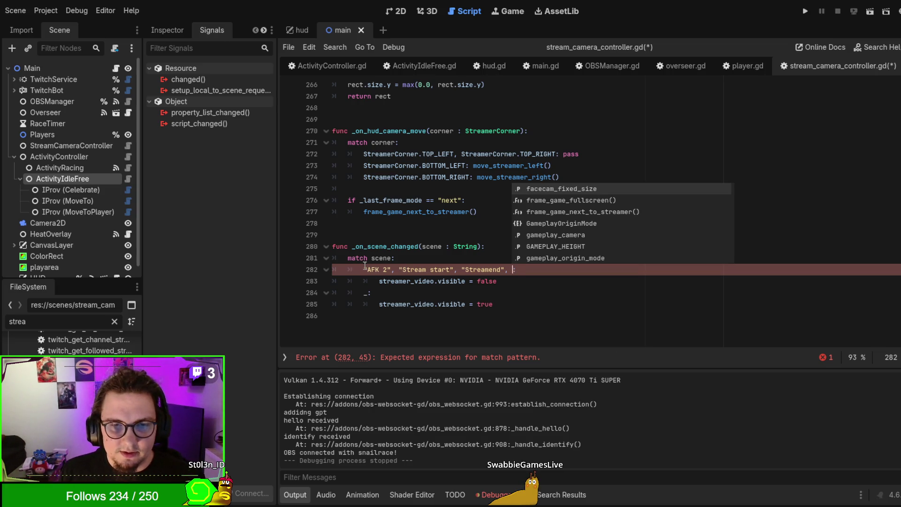
key(shift+Home)
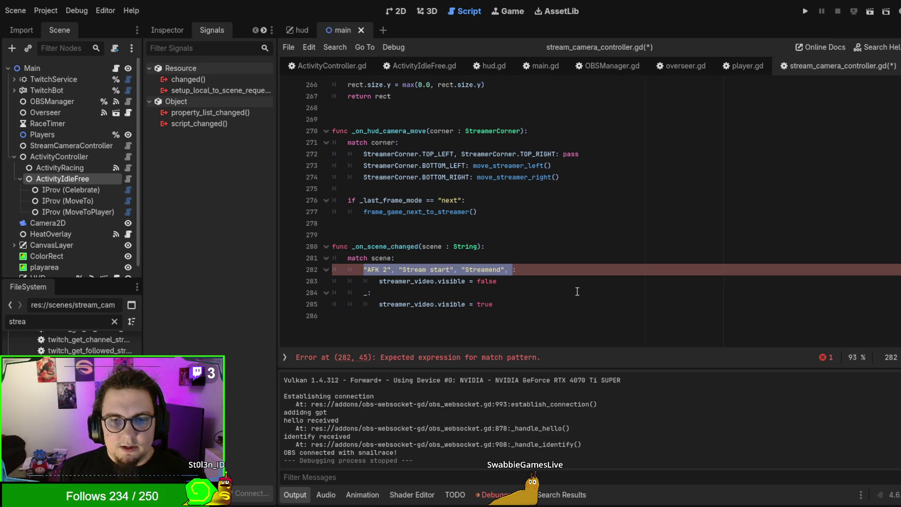
Swap the visibility values so the case shows streamer_video and the default branch hides it
click(520, 281)
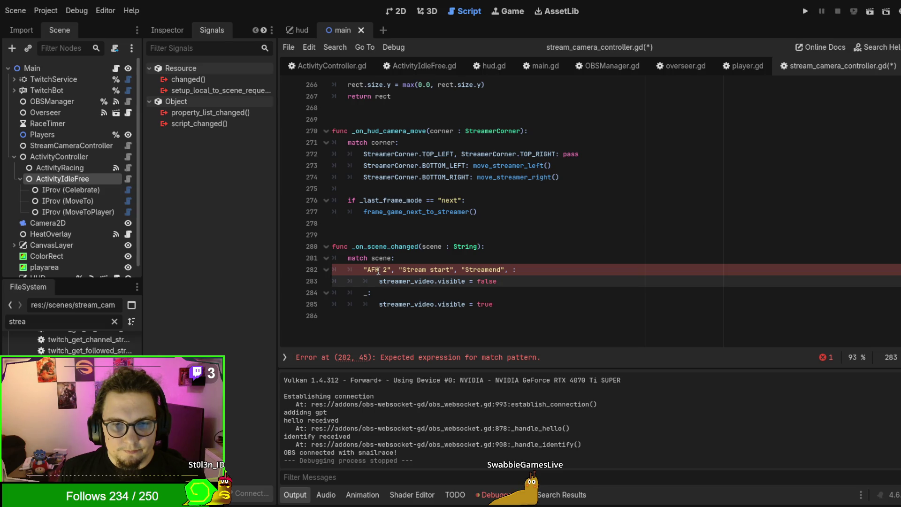
double_click(486, 281)
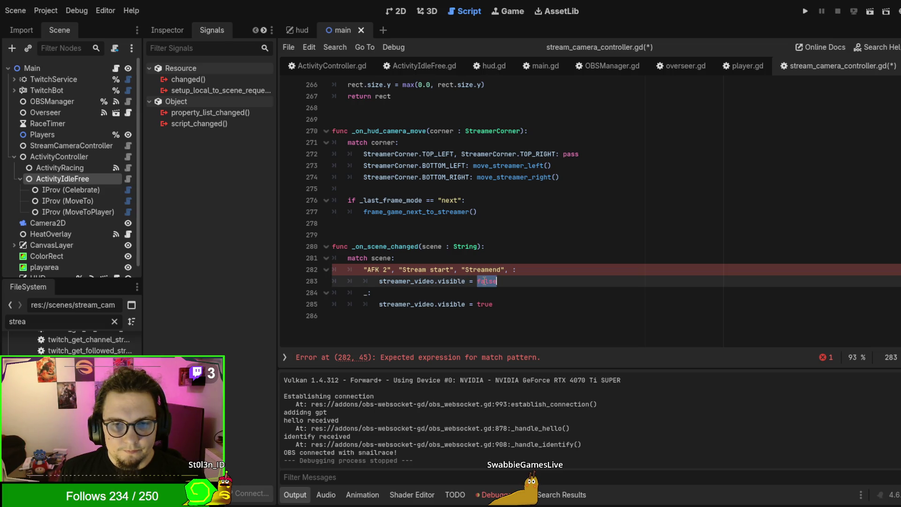
click(477, 304)
text(false)
double_click(508, 304)
key(BackSpace)
key(BackSpace)
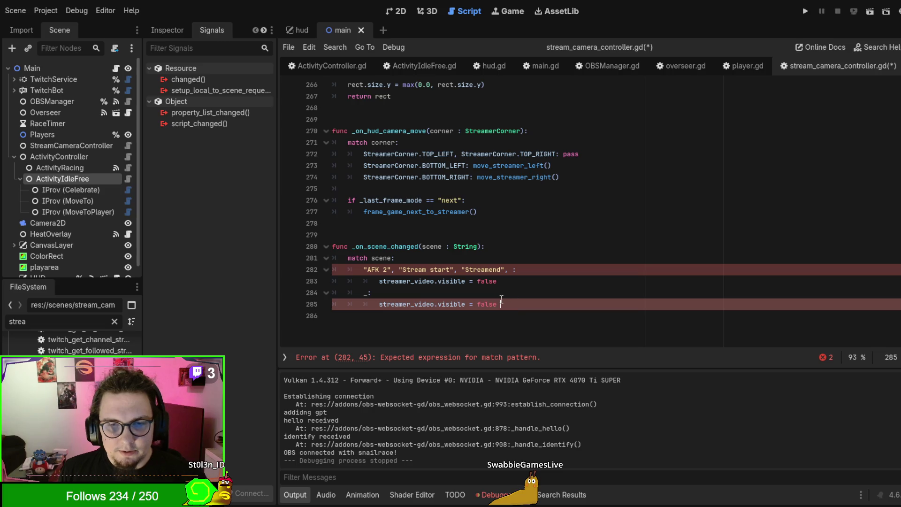
click(484, 281)
double_click(486, 281)
Set the case to true and replace its names with "Szene", "React", "Big cam, small gameplay"
text(true)
mouse_move(508, 269)
mouse_down()
mouse_move(359, 261)
mouse_move(366, 269)
mouse_up()
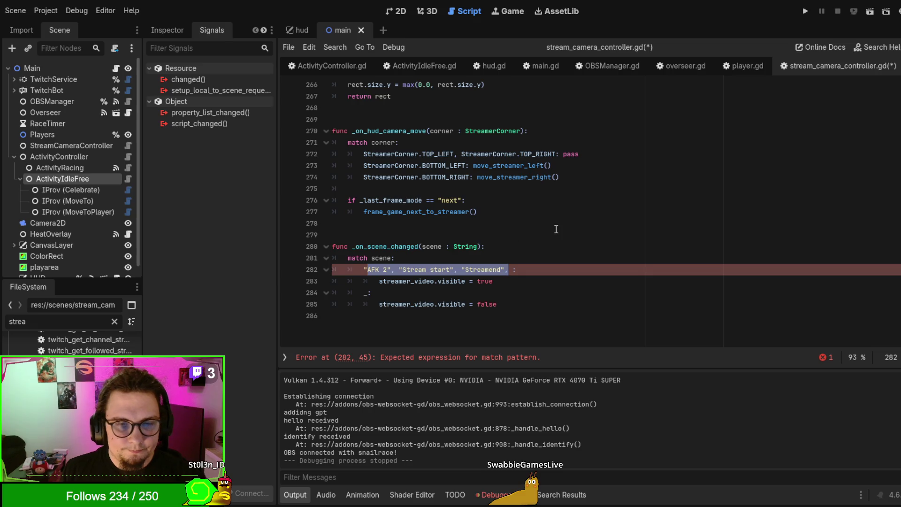
text(Szene)
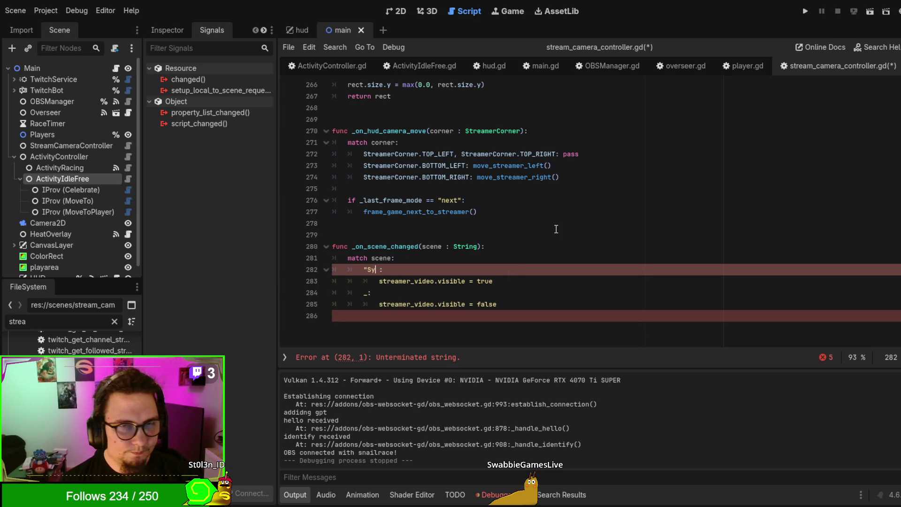
text(", )
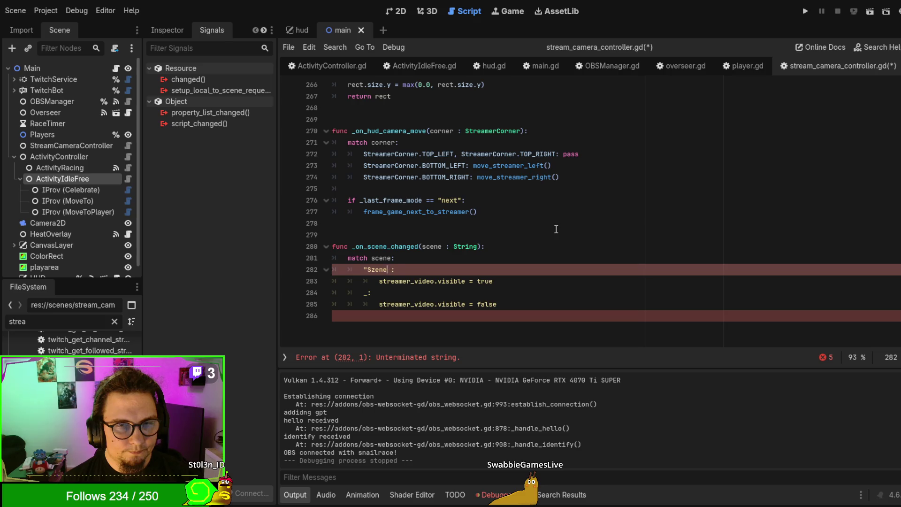
text(:)
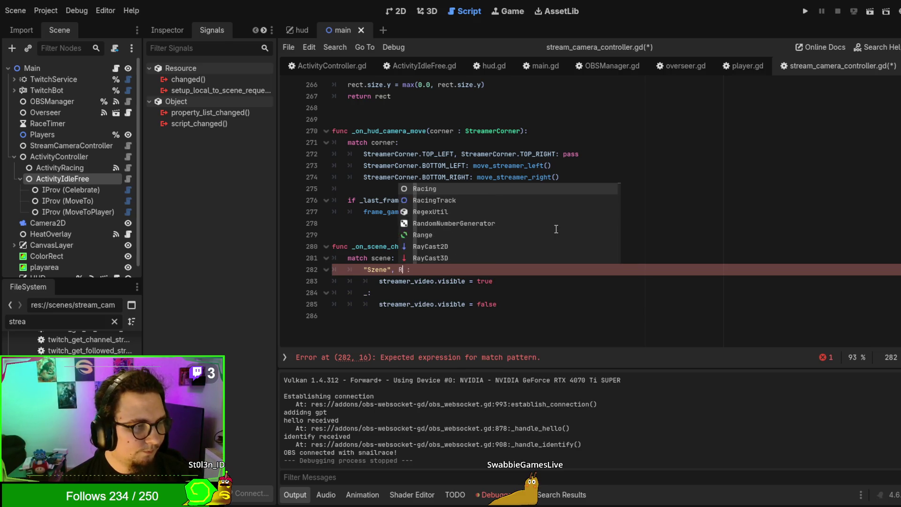
key(BackSpace)
text("r)
key(BackSpace)
text(React)
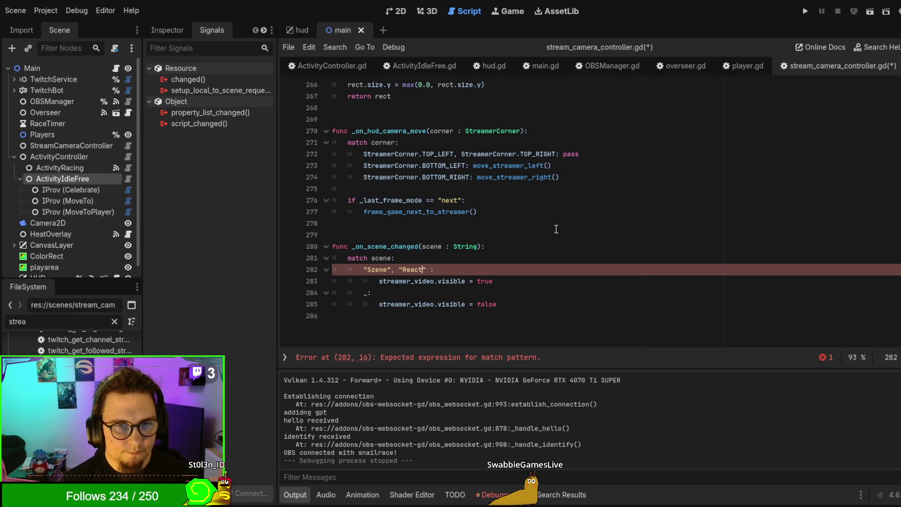
text(, :)
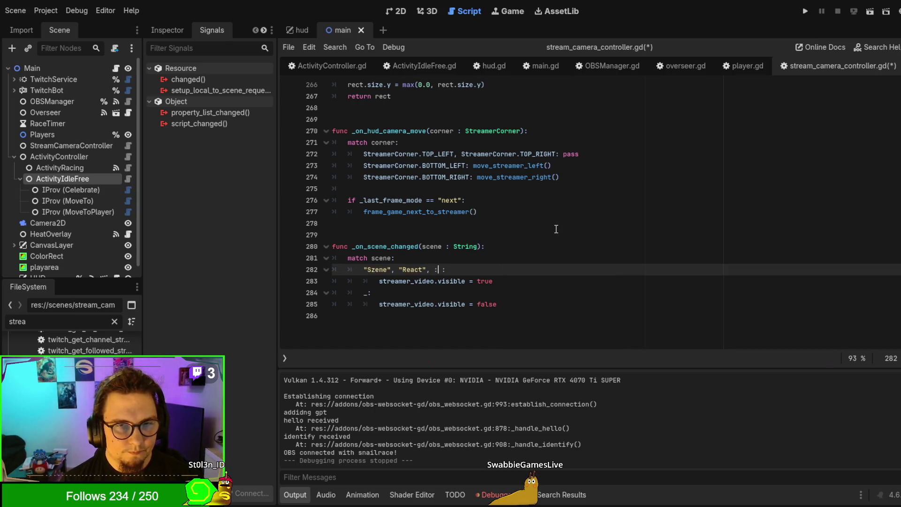
text(Big cam, small)
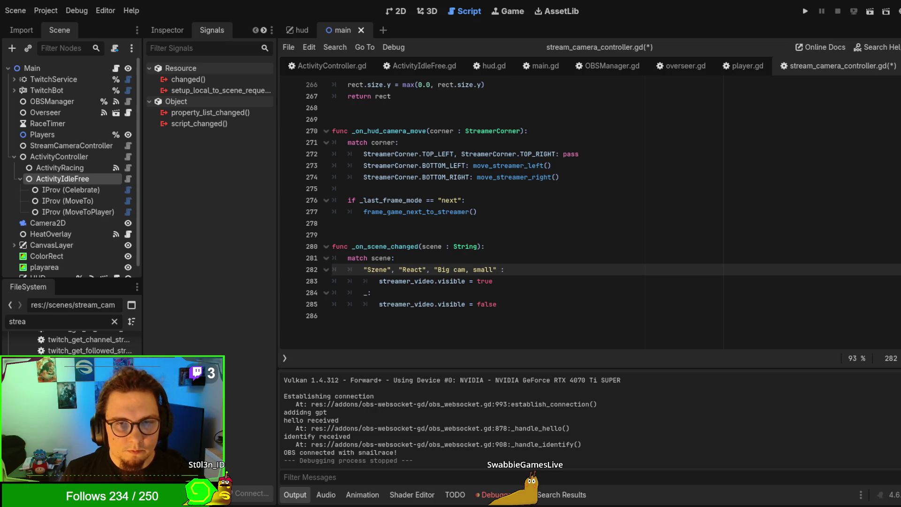
text(gameplay)
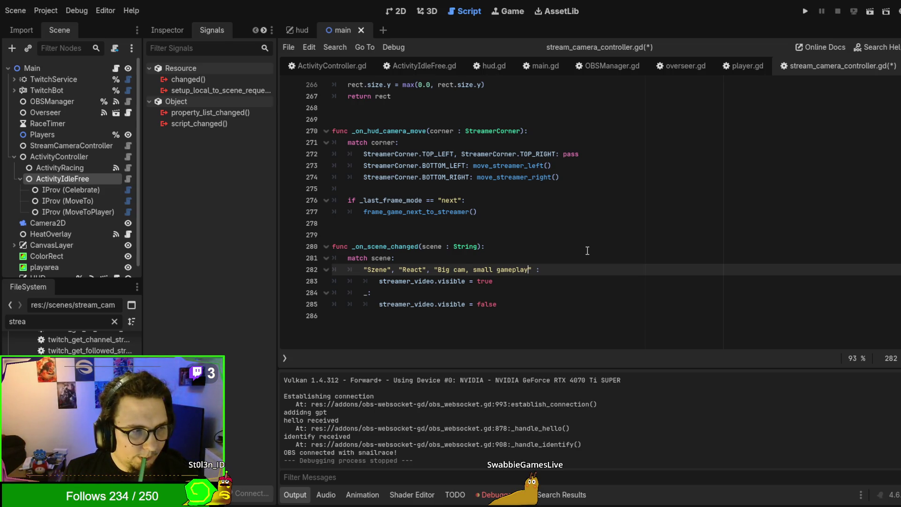
drag(364, 269, 539, 269)
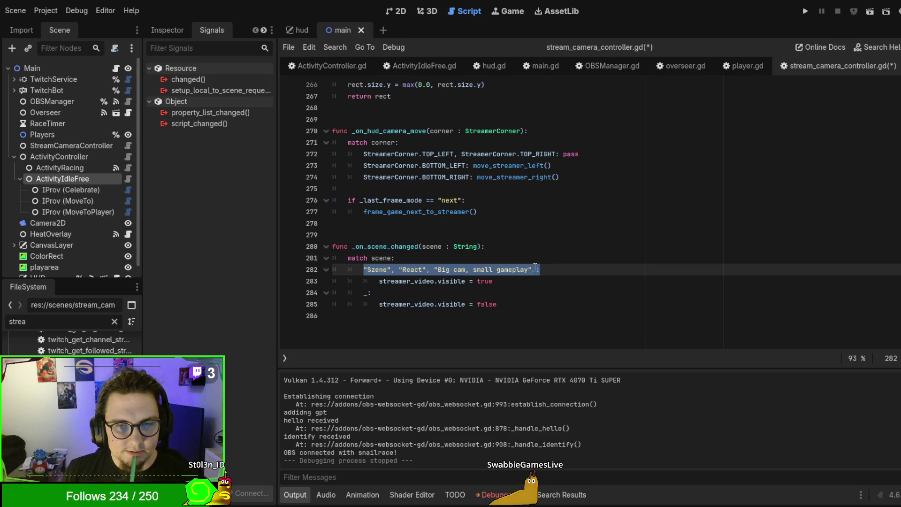
click(538, 269)
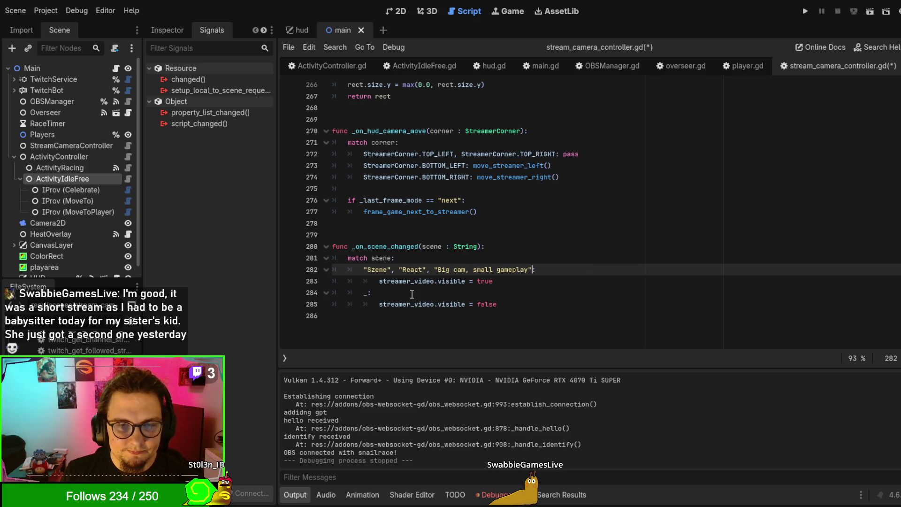
Join the _: default case onto one line, tidy the empty last line, and save stream_camera_controller.gd
click(379, 304)
key(BackSpace)
key(BackSpace)
key(BackSpace)
click(439, 332)
key(ctrl+s)
Scroll through the script and select the _on_hud_camera_move function name
scroll(512, 312, up, 2)
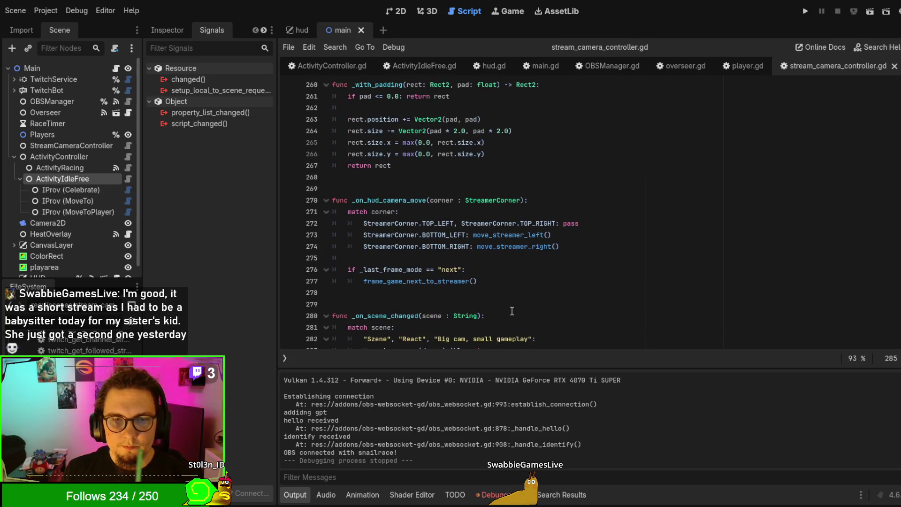
scroll(548, 272, down, 2)
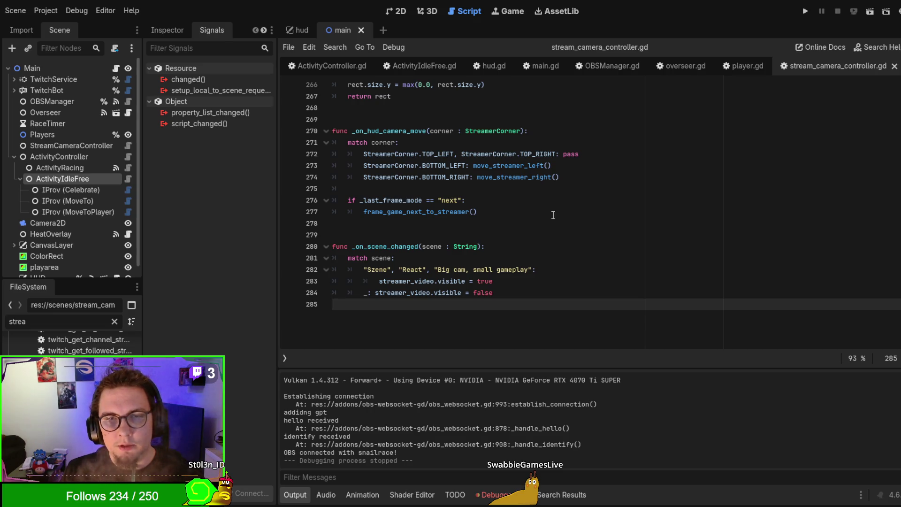
scroll(552, 215, up, 3)
click(400, 235)
double_click(400, 234)
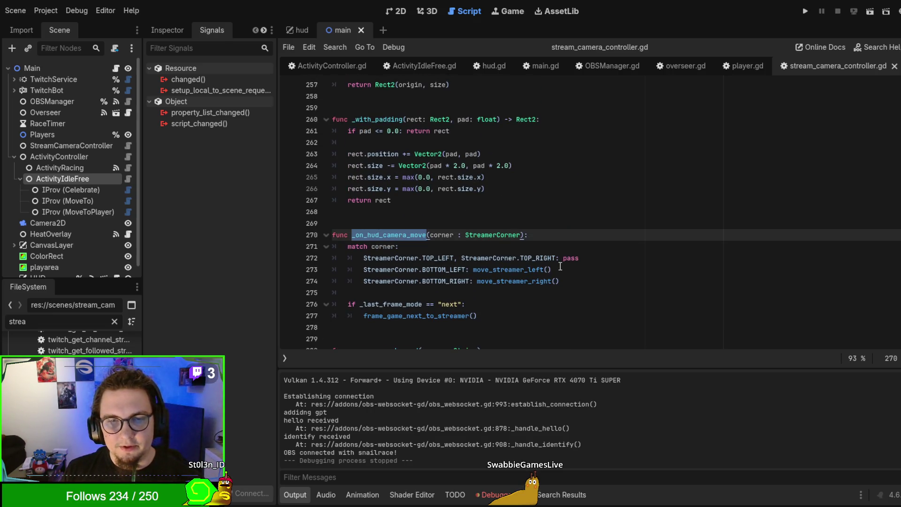
Scroll up into the camera framing section to find where _frame_game_to_screen_rect is called
scroll(556, 263, up, 8)
scroll(555, 264, up, 5)
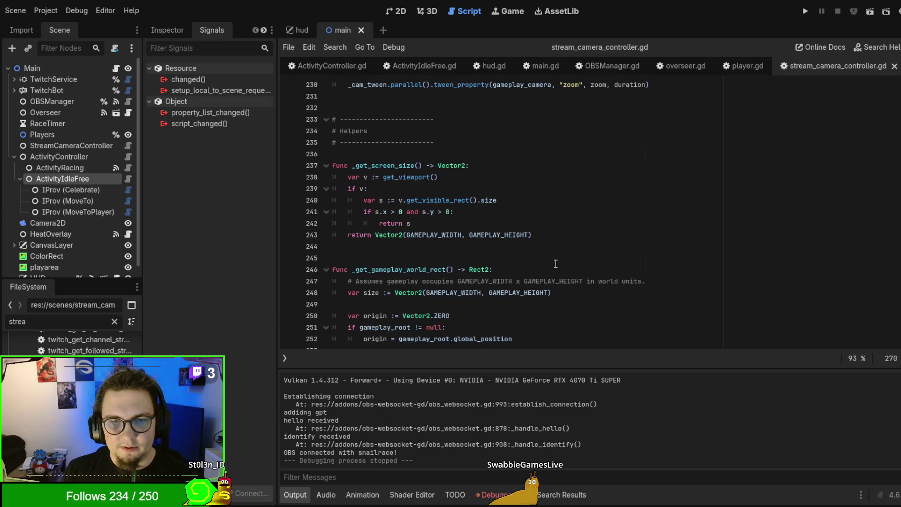
scroll(555, 262, up, 10)
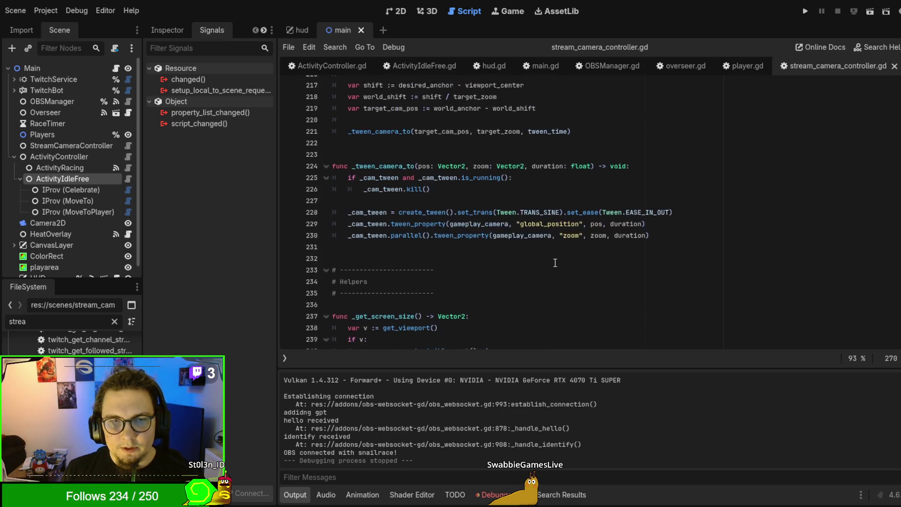
scroll(554, 263, up, 7)
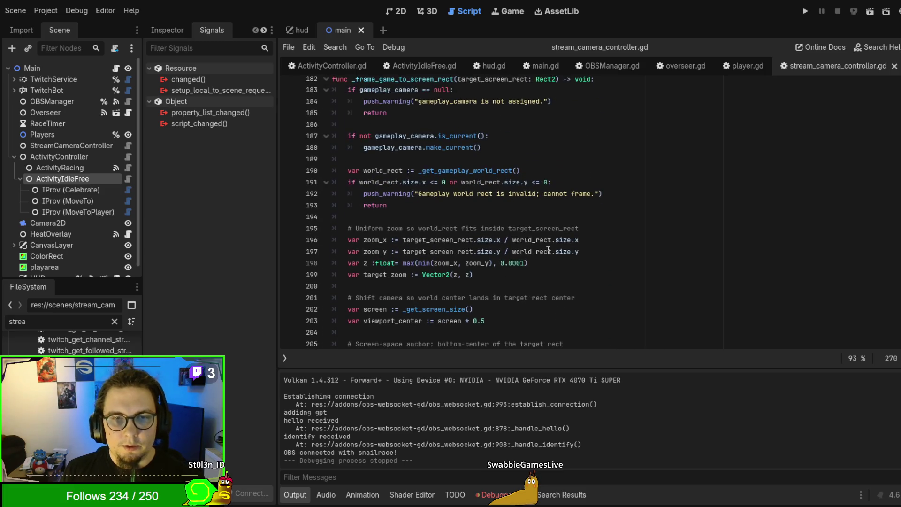
double_click(454, 249)
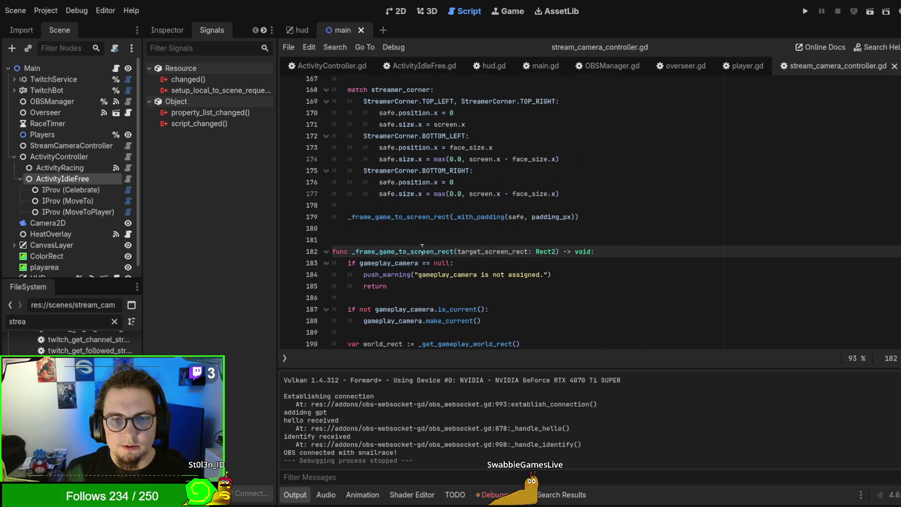
scroll(609, 247, up, 5)
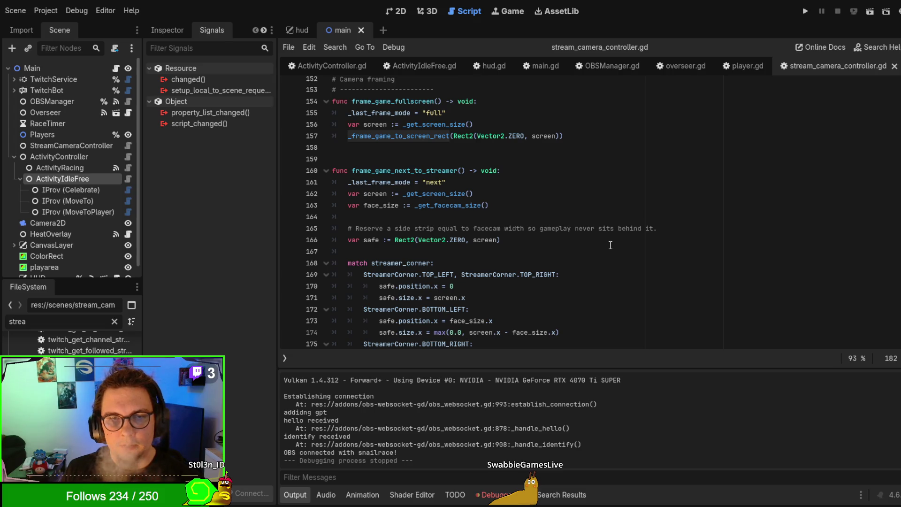
scroll(609, 245, up, 1)
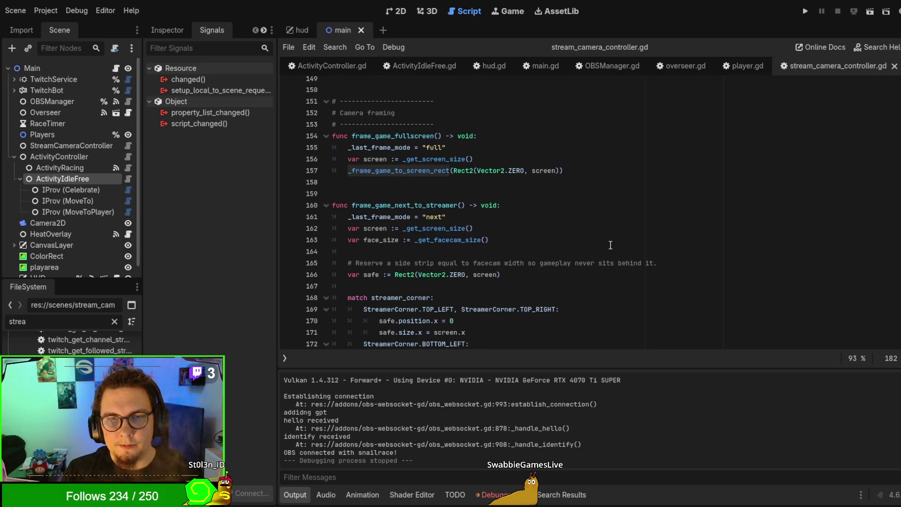
Review get_aviable_area_bottom's BOTTOM_LEFT and BOTTOM_RIGHT branches and its zero-rect fallback on line 148
scroll(610, 245, up, 5)
scroll(610, 245, up, 5)
scroll(609, 245, down, 4)
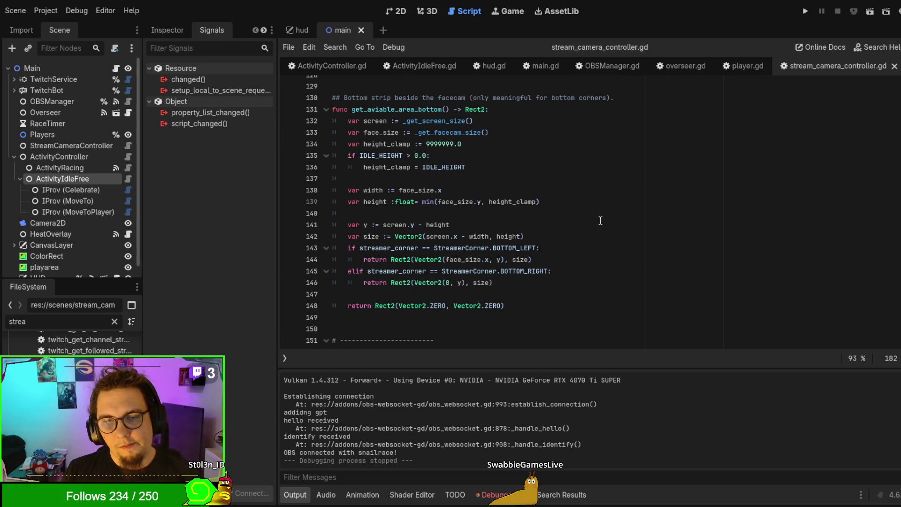
mouse_move(359, 225)
mouse_down()
mouse_move(422, 237)
mouse_move(544, 292)
mouse_up()
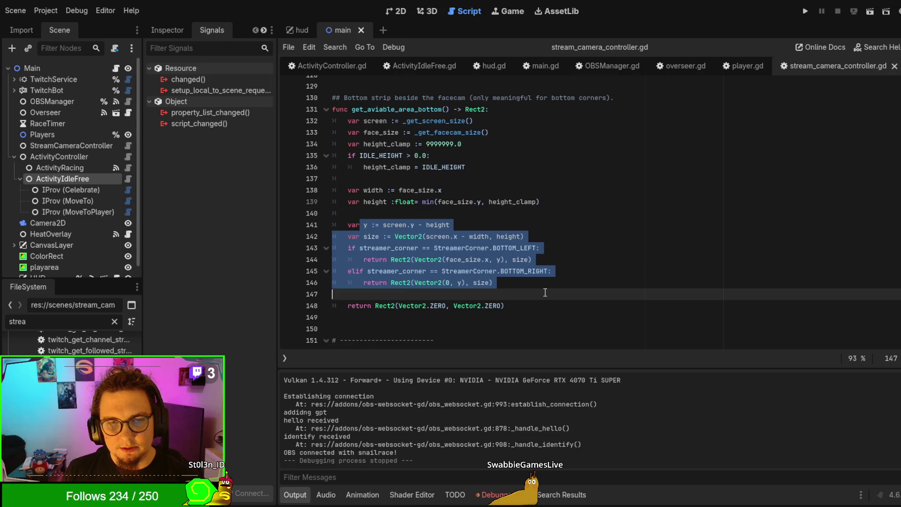
click(550, 296)
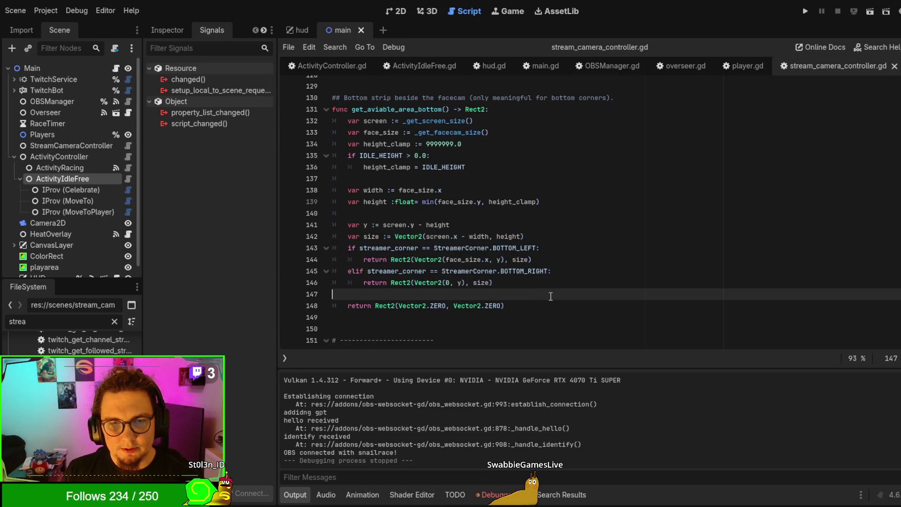
click(384, 247)
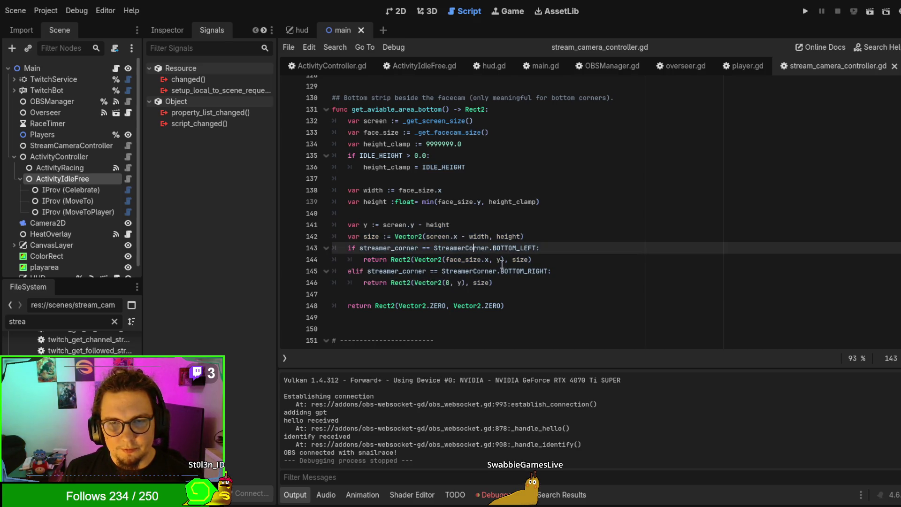
click(466, 270)
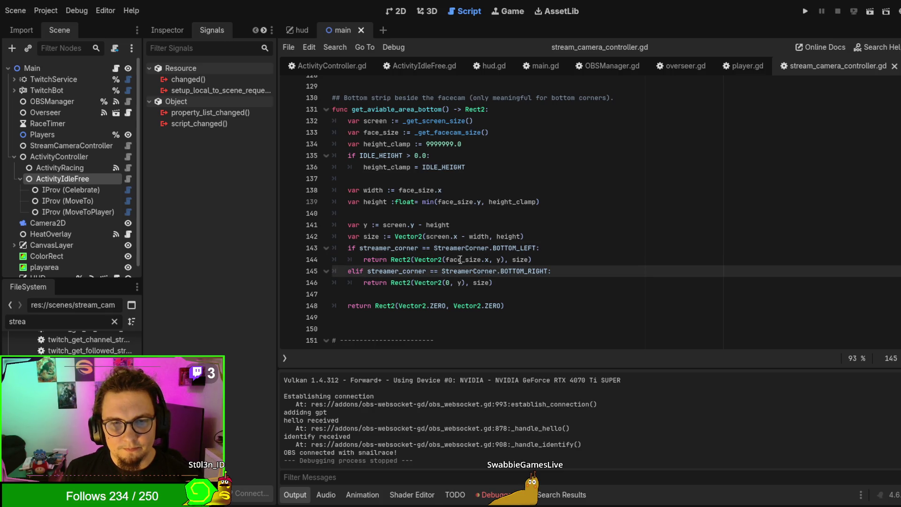
click(647, 213)
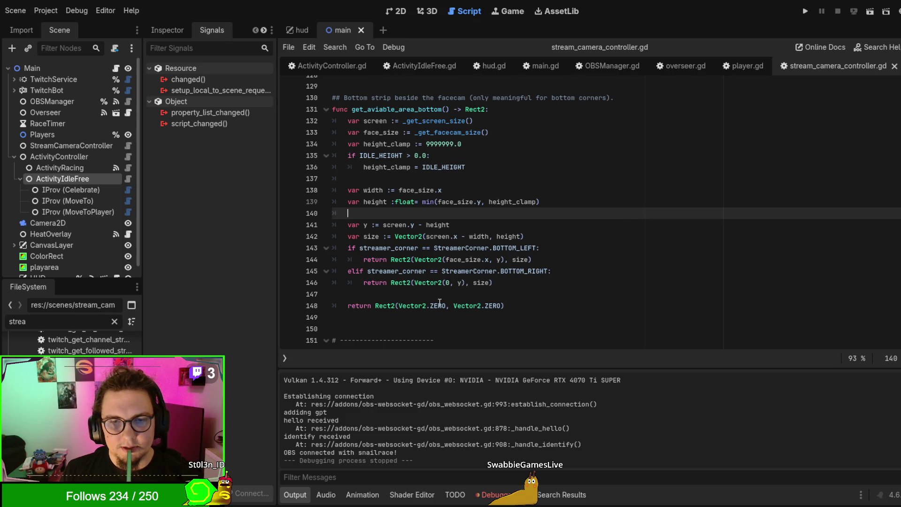
drag(347, 306, 548, 300)
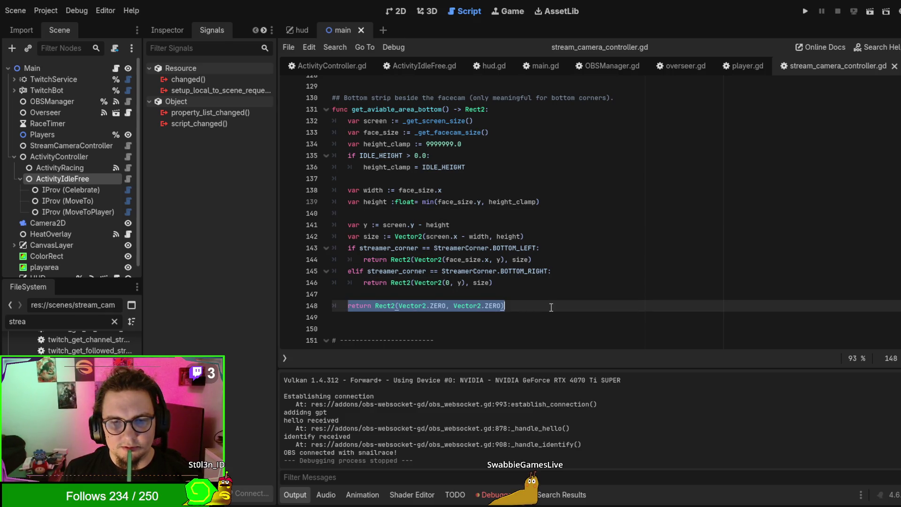
click(552, 306)
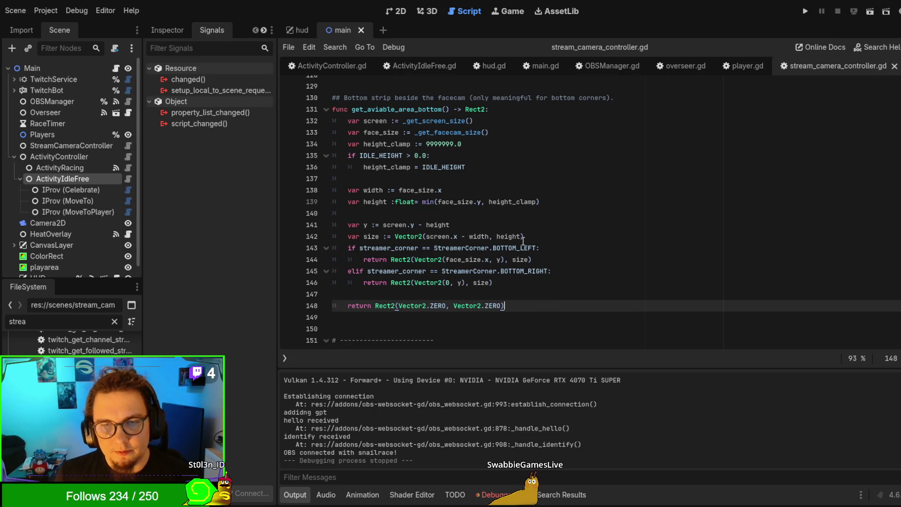
drag(549, 260, 558, 247)
Duplicate the BOTTOM_LEFT return as a dedented line above the final return, with face_size.x changed to 0
key(ctrl+c)
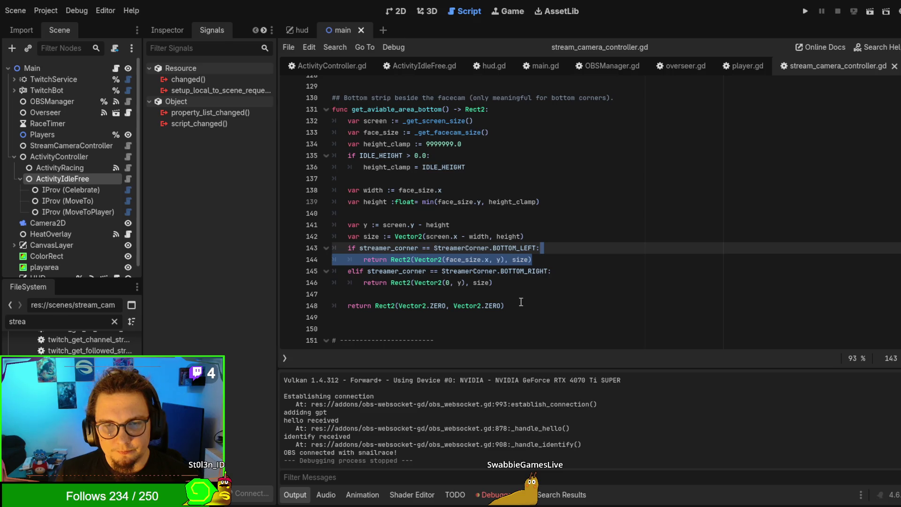
click(522, 294)
key(ctrl+v)
key(shift+Tab)
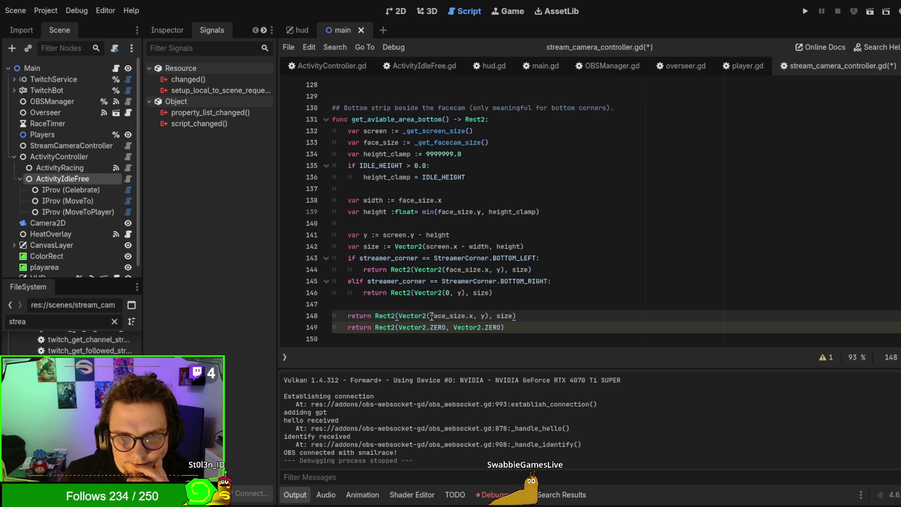
drag(431, 315, 474, 315)
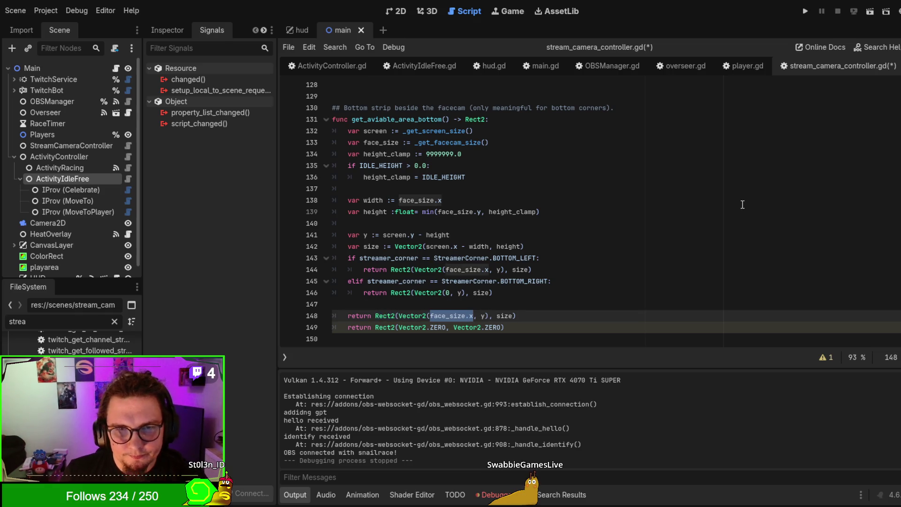
text(0)
key(Escape)
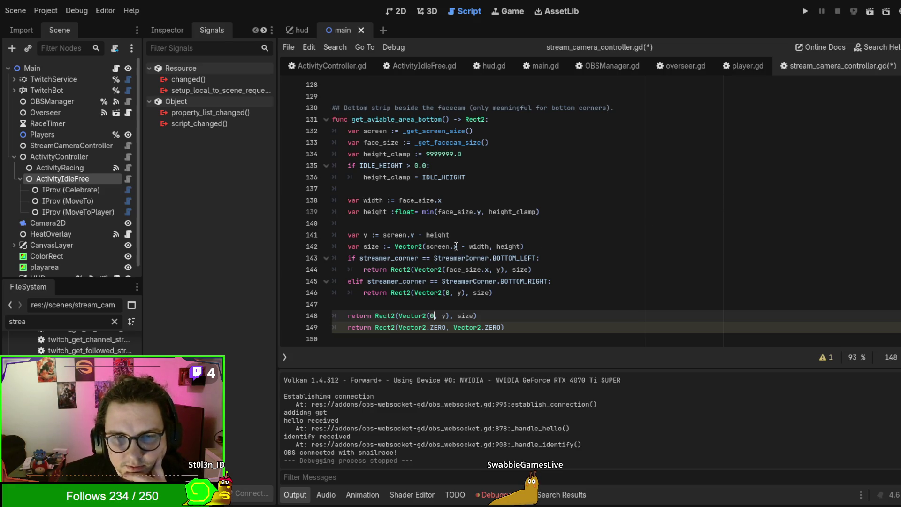
double_click(466, 315)
Replace width with face_size.x on line 142 and delete the unused var width line
double_click(479, 245)
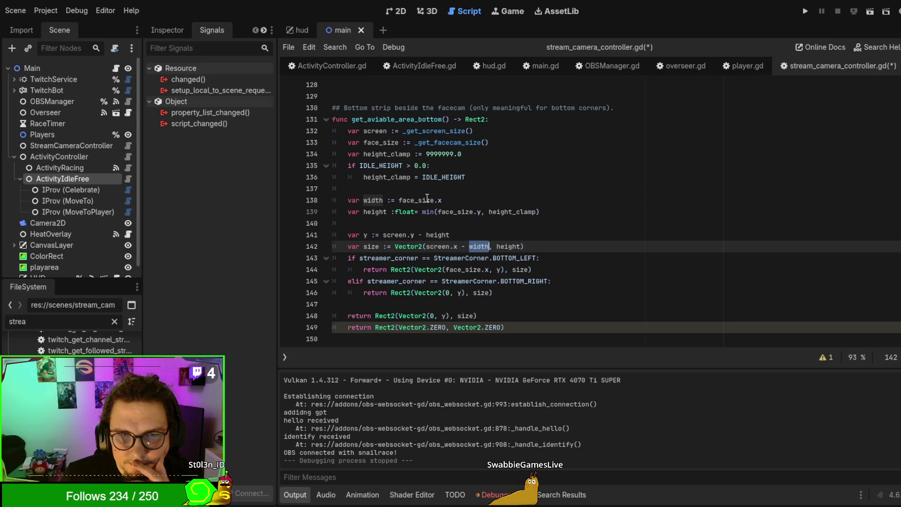
drag(449, 199, 398, 200)
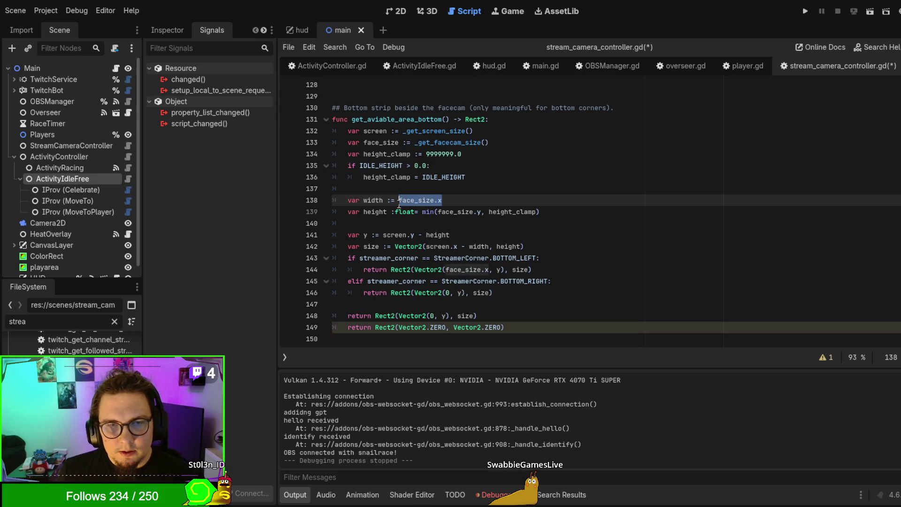
click(479, 247)
double_click(479, 247)
key(ctrl+v)
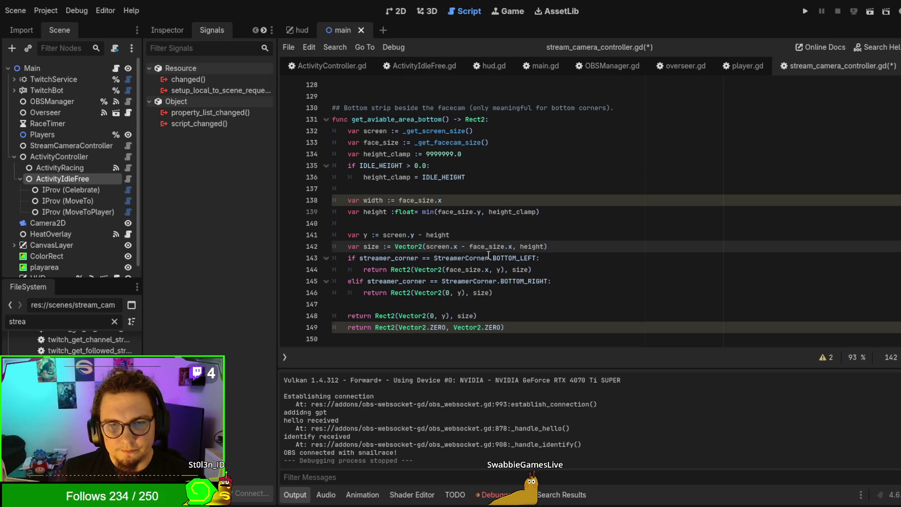
double_click(369, 200)
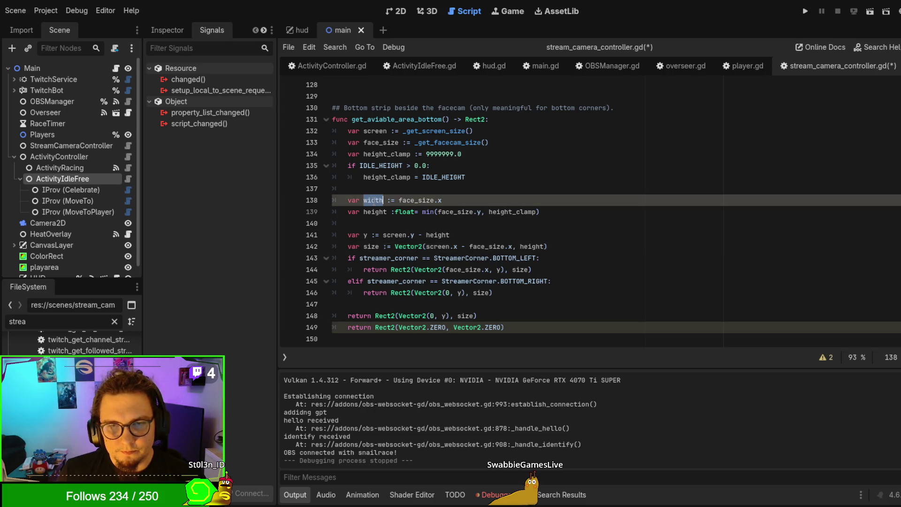
triple_click(472, 205)
key(BackSpace)
key(BackSpace)
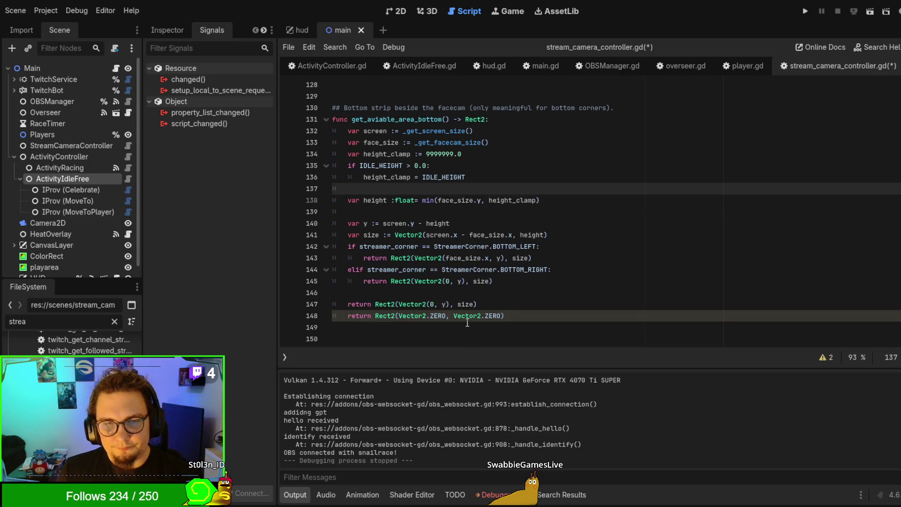
Edit the new return line to read Rect2(Vector2(0, y), screen)
double_click(444, 304)
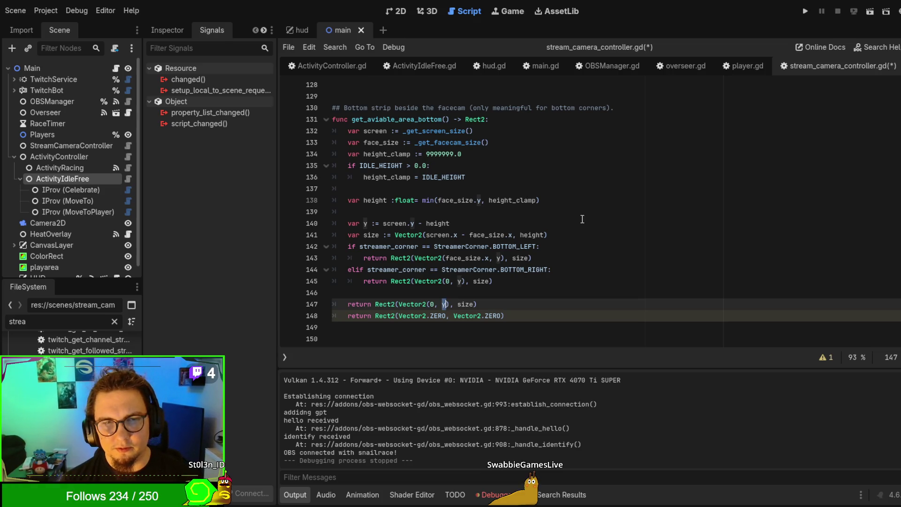
text(screen.y)
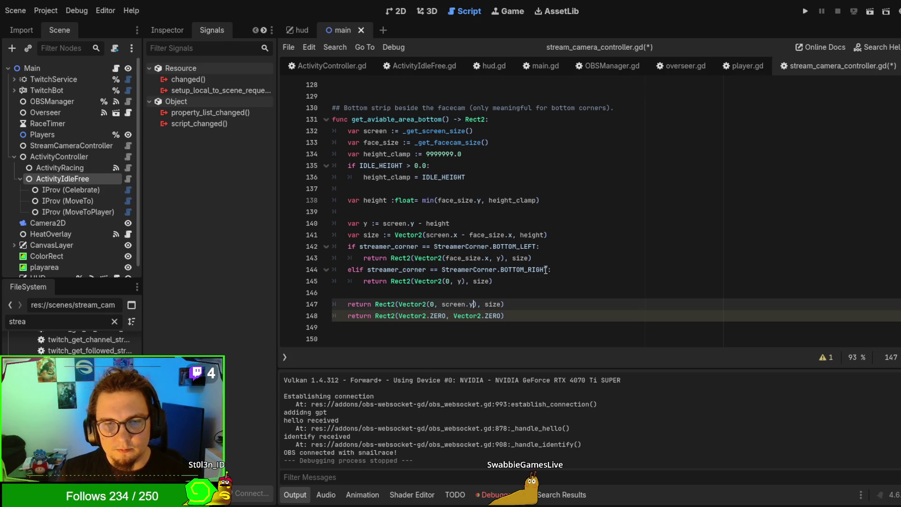
key(ctrl+z)
click(466, 307)
double_click(465, 305)
text(scre)
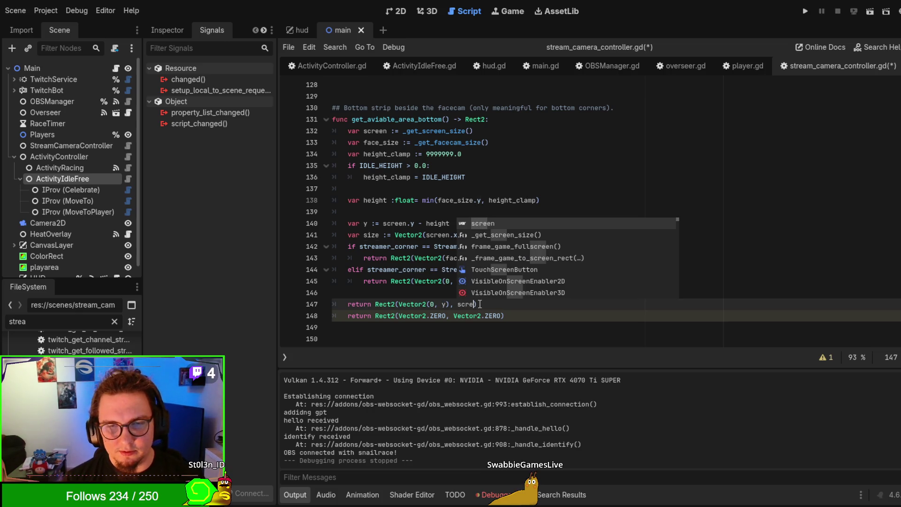
text(en,)
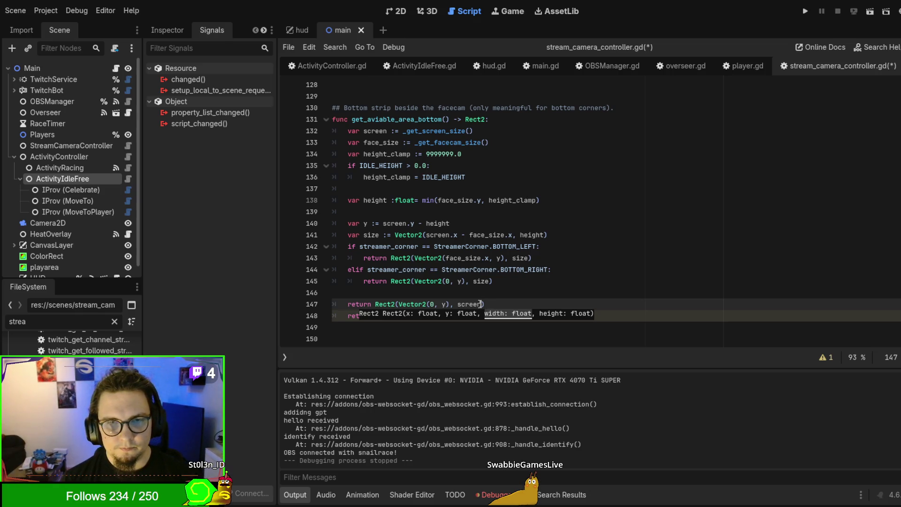
click(479, 303)
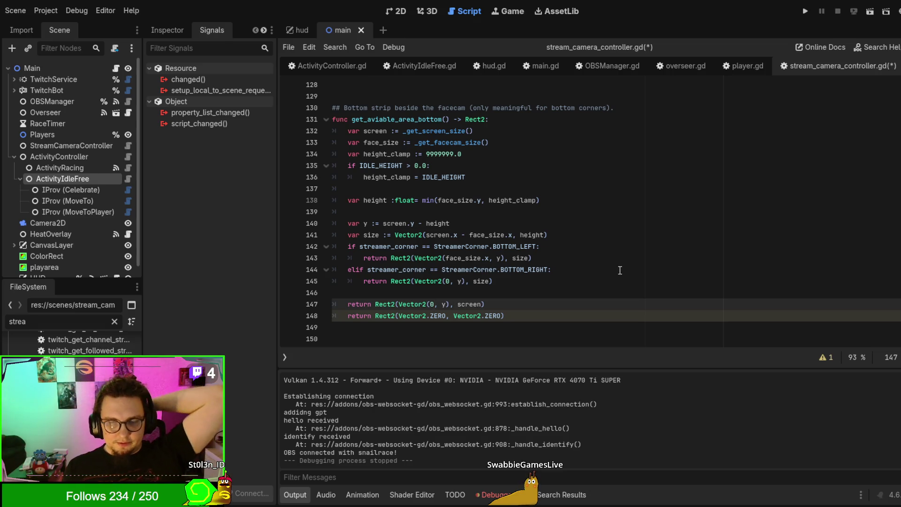
Delete the leftover zero-rect fallback return and save the script
key(shift+Down)
key(shift+End)
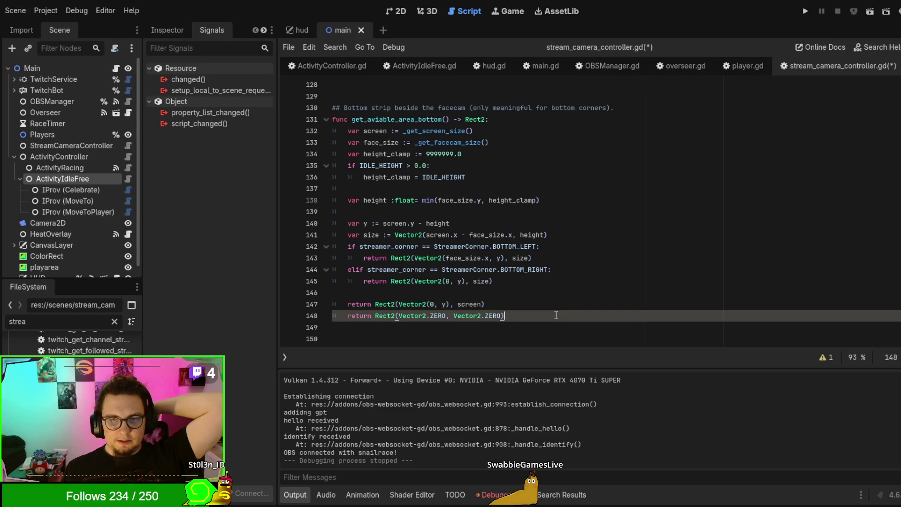
key(BackSpace)
key(ctrl+s)
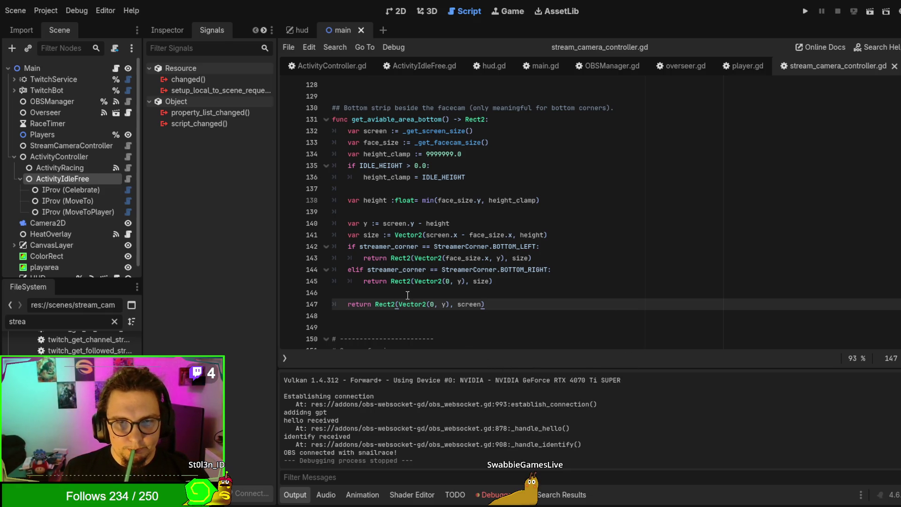
click(396, 246)
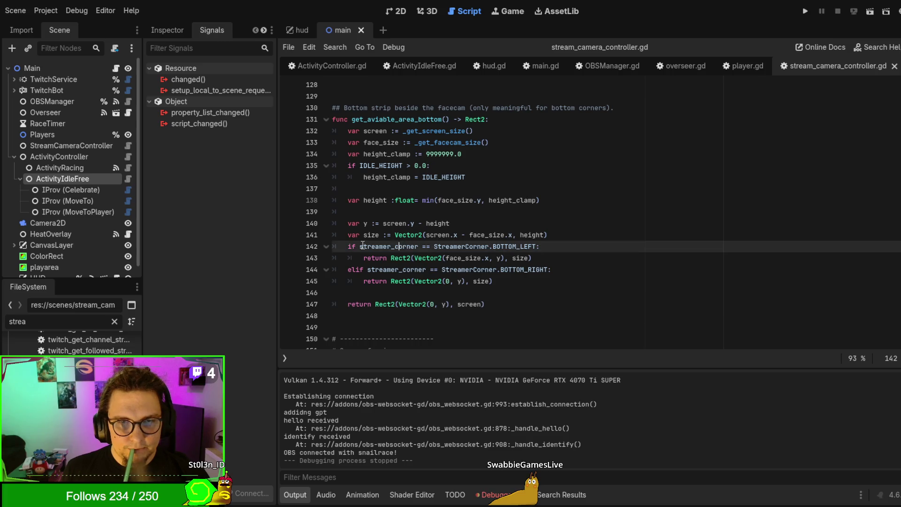
Turn the if into a match statement with a BOTTOM_LEFT case and its indented return
text(match:)
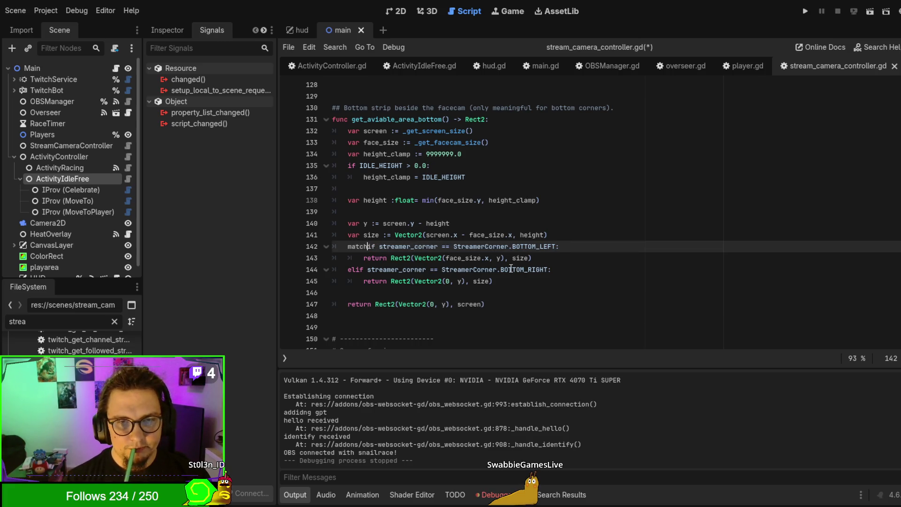
key(BackSpace)
key(Delete)
key(Delete)
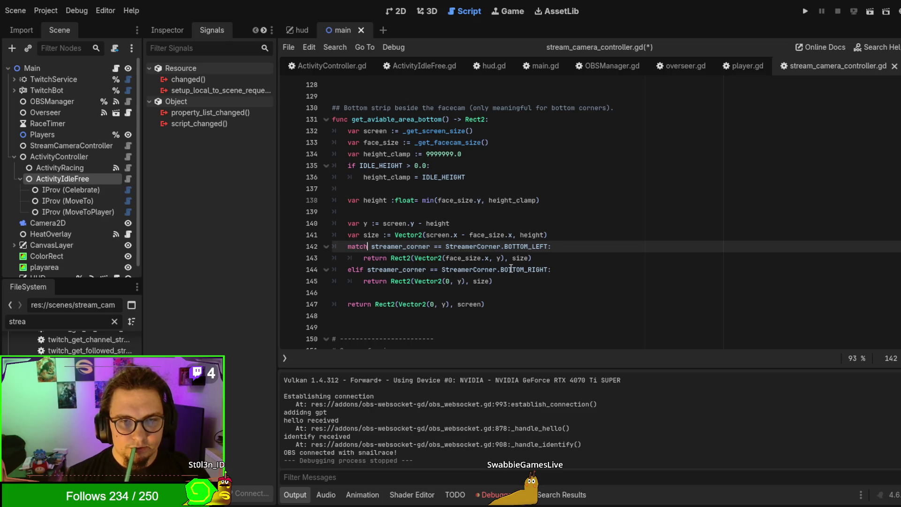
click(436, 246)
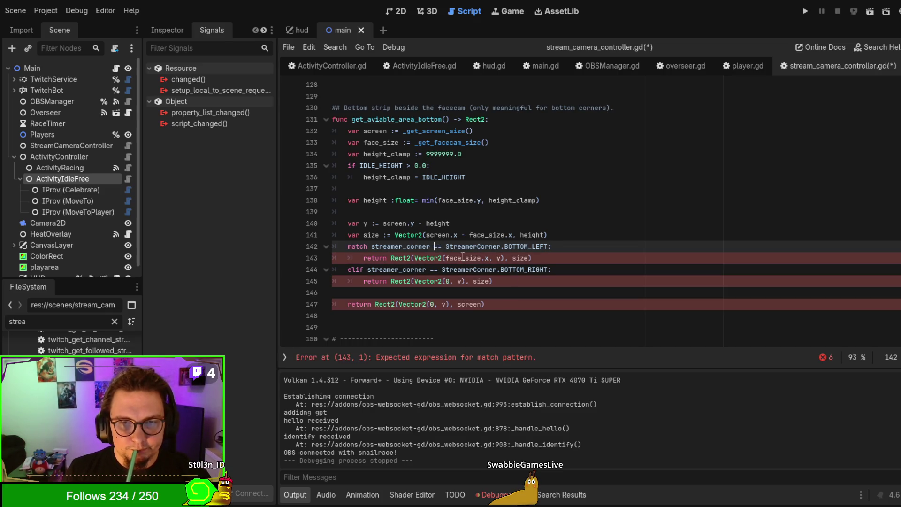
text(:)
key(Return)
key(Delete)
key(Delete)
key(Delete)
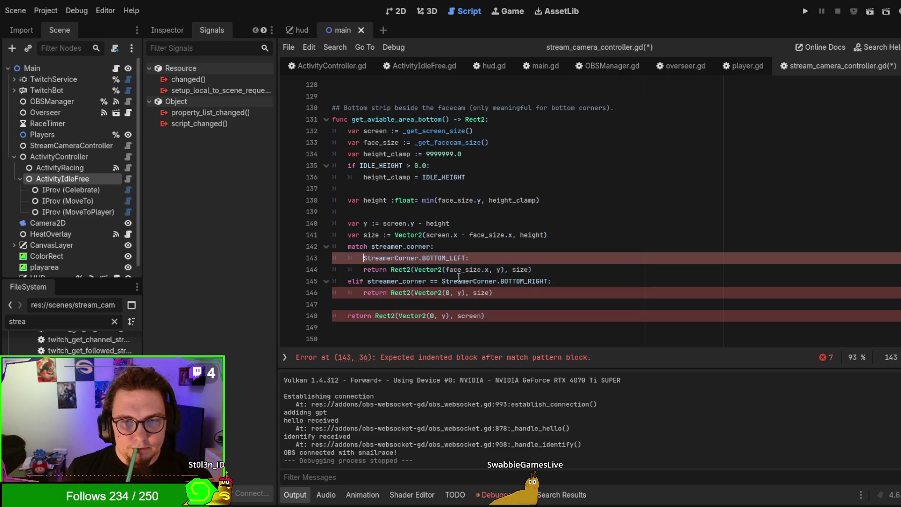
click(364, 269)
key(Tab)
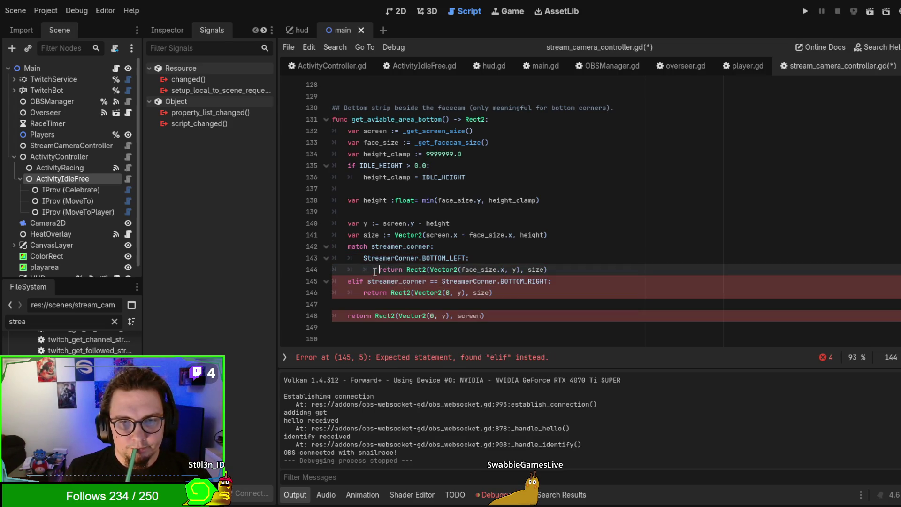
Remove the leftover elif comparison and align the BOTTOM_RIGHT case and return with BOTTOM_LEFT
drag(347, 282, 441, 281)
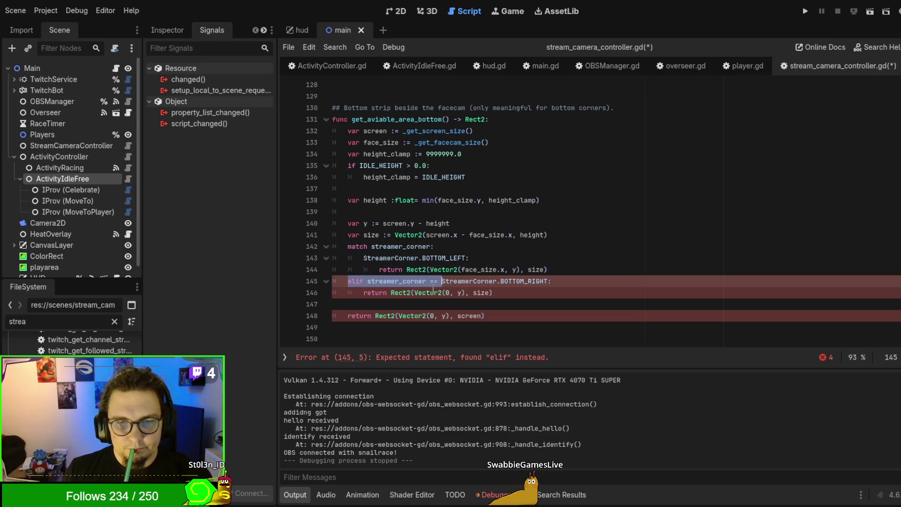
key(BackSpace)
key(Tab)
key(Tab)
key(BackSpace)
key(Down)
key(Tab)
Add a _: default case holding the Rect2(Vector2(0, y), screen) return
click(548, 297)
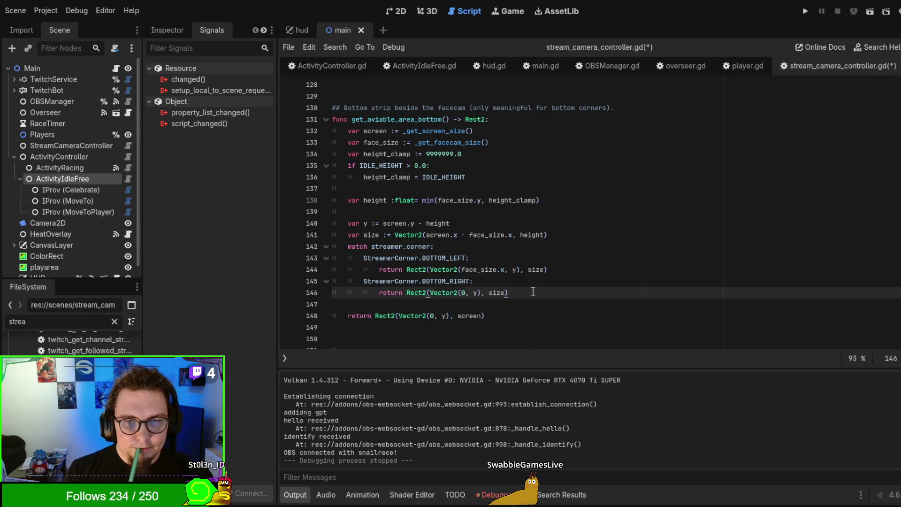
key(Return)
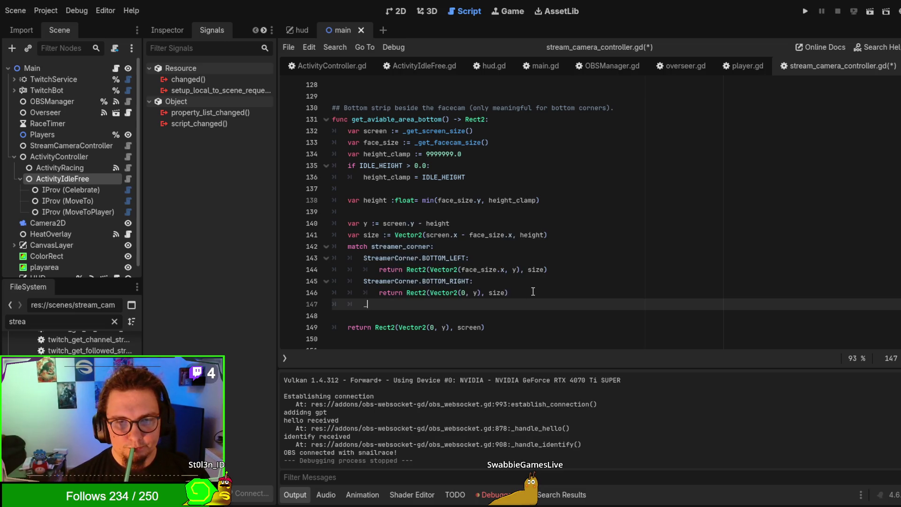
key(Delete)
key(Delete)
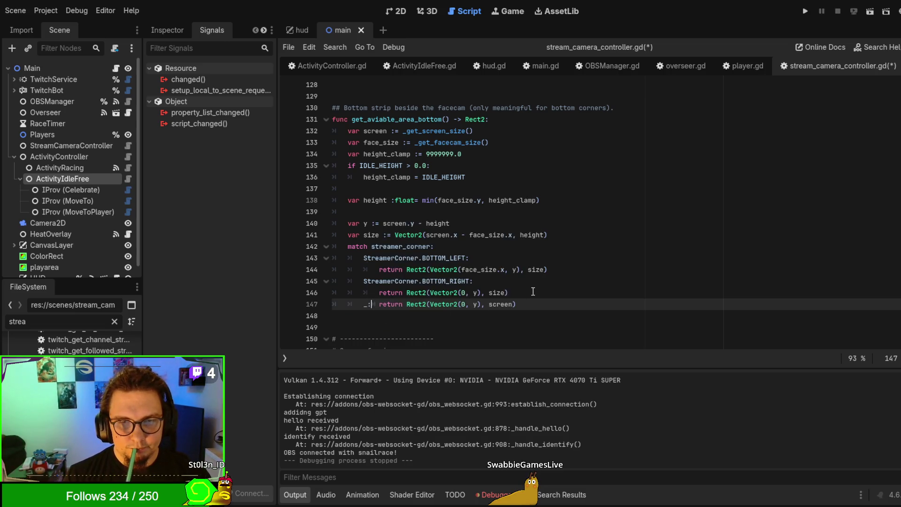
key(Return)
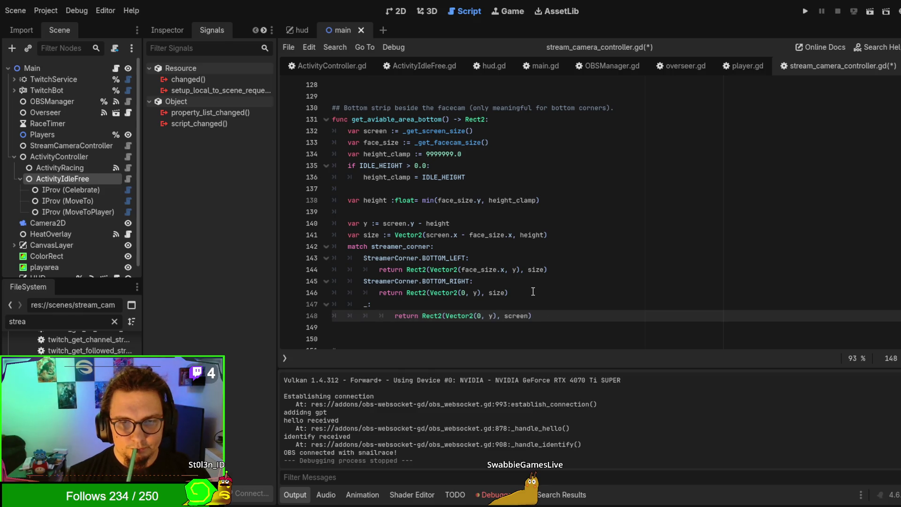
key(BackSpace)
click(691, 272)
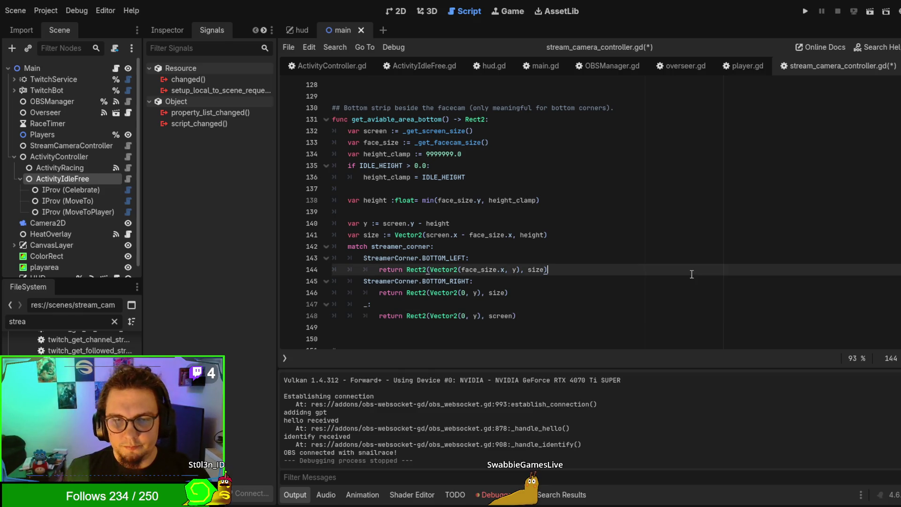
Rename the size declaration on line 141 to safe_end
click(606, 234)
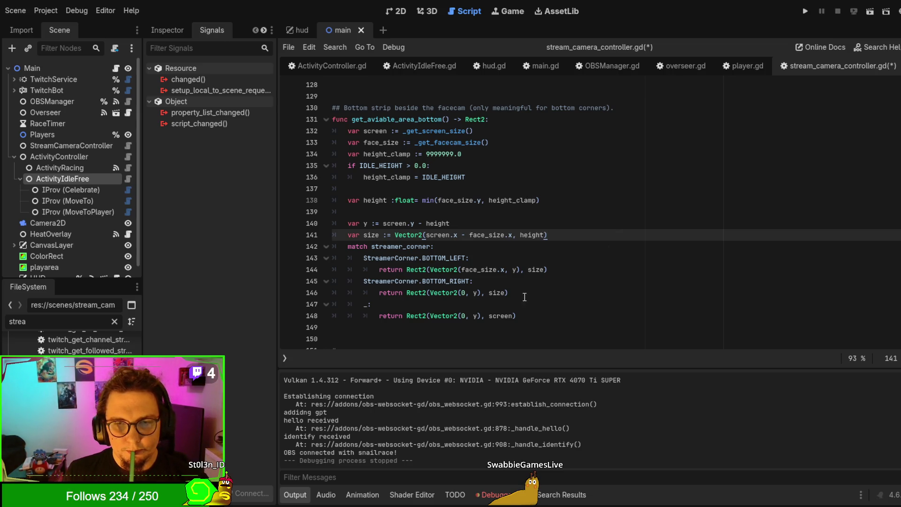
double_click(496, 292)
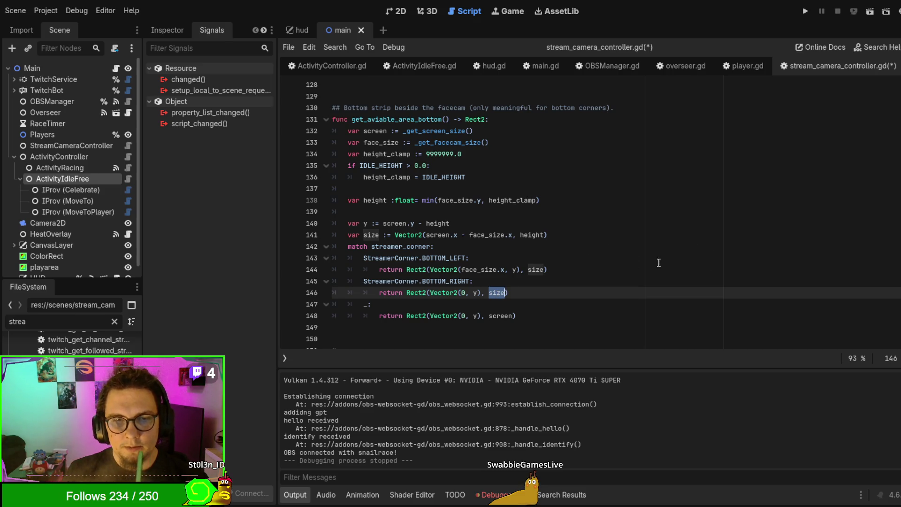
click(365, 235)
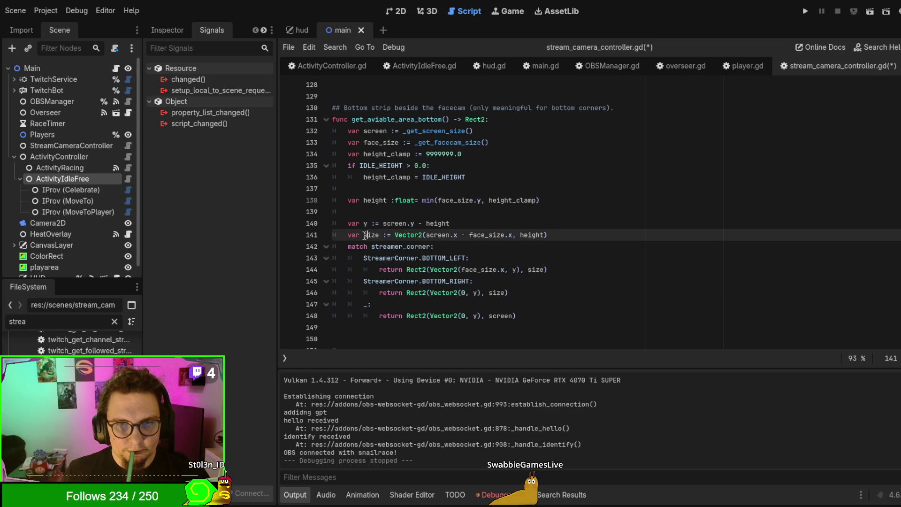
text(safe_)
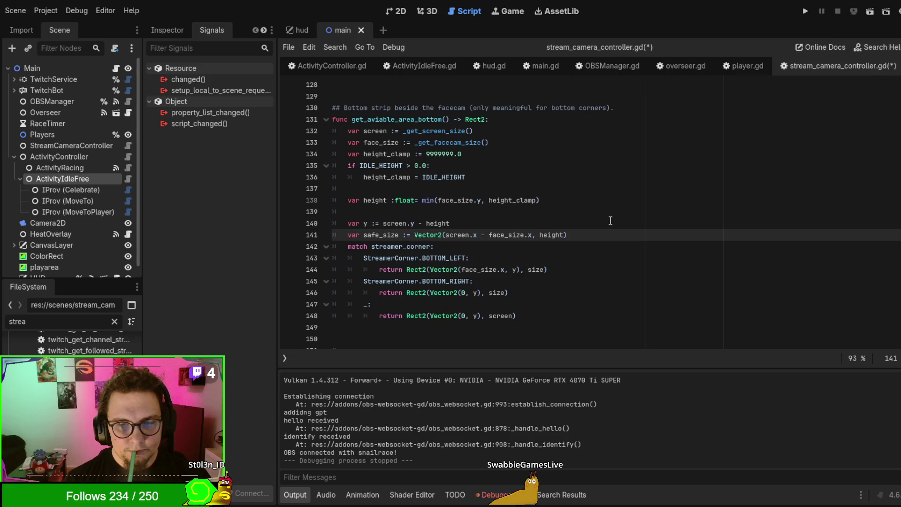
text(end)
key(Delete)
key(Delete)
key(Delete)
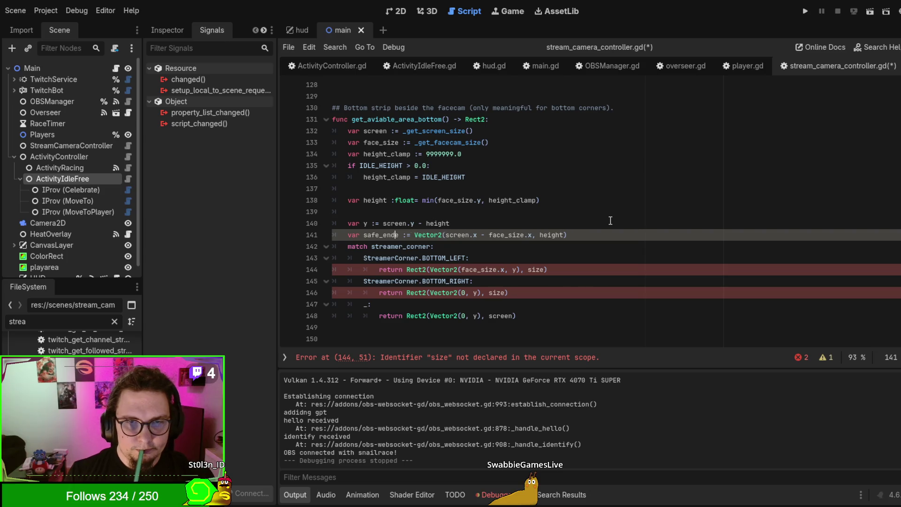
Replace size with safe_end on lines 144 and 146 and save the script
double_click(378, 234)
key(ctrl+c)
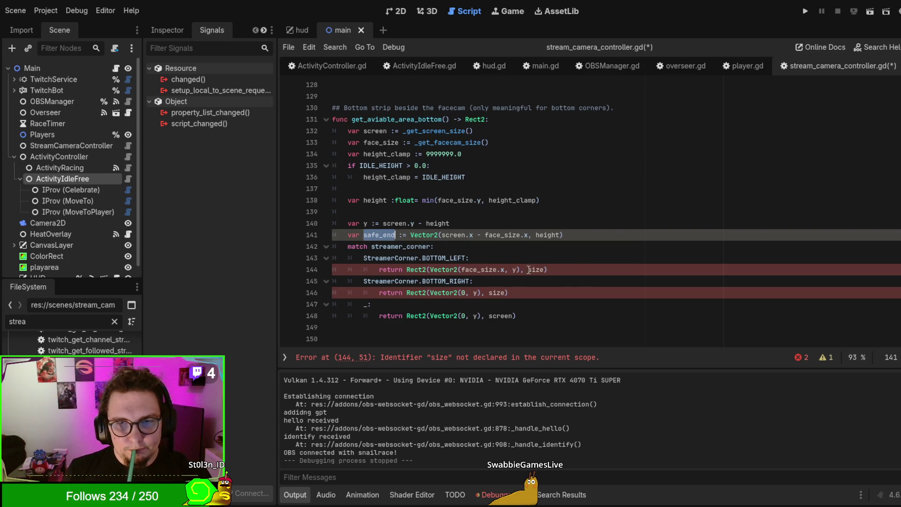
double_click(537, 269)
key(ctrl+v)
double_click(497, 293)
key(ctrl+v)
click(597, 281)
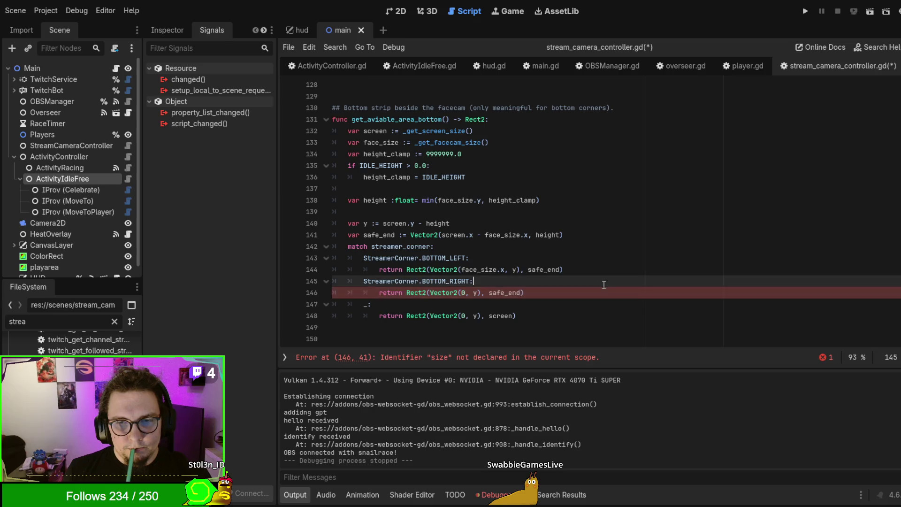
key(ctrl+s)
Run the project with F5 to test the reworked bottom-area function
scroll(597, 273, down, 4)
scroll(598, 274, up, 10)
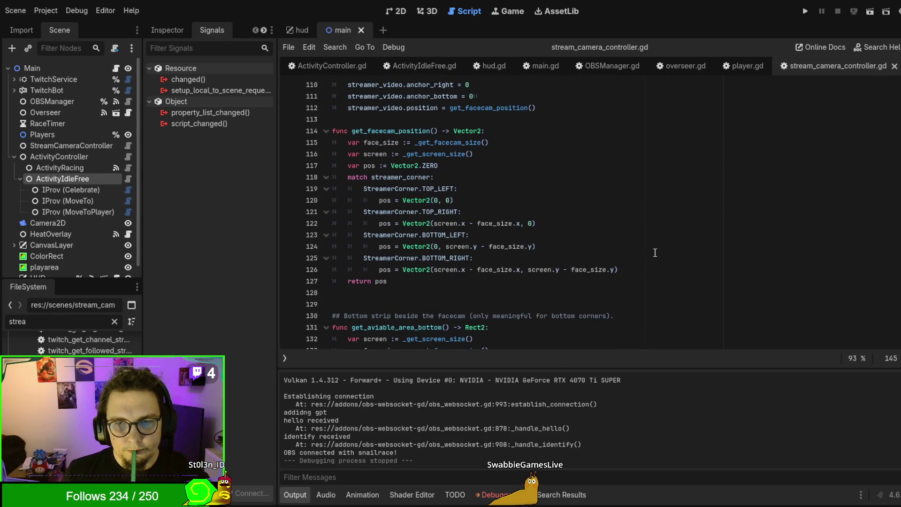
scroll(655, 252, down, 4)
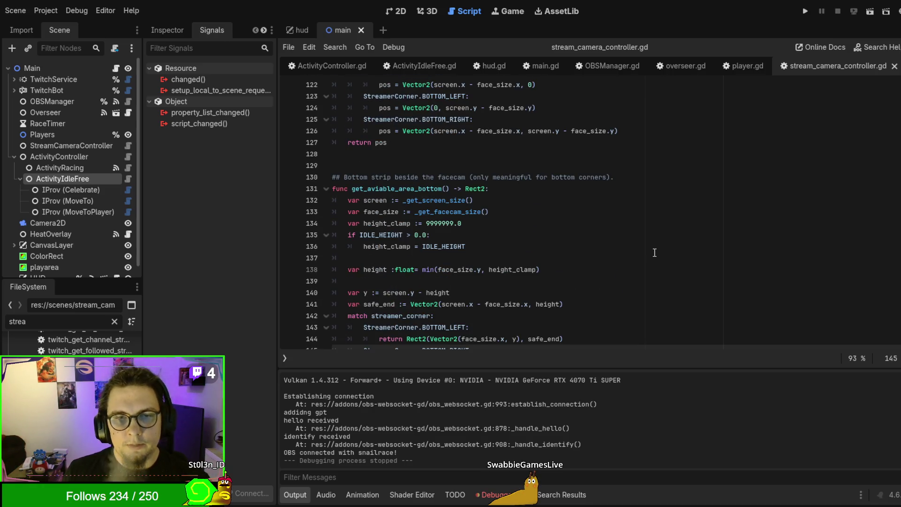
scroll(654, 252, up, 5)
scroll(654, 252, up, 4)
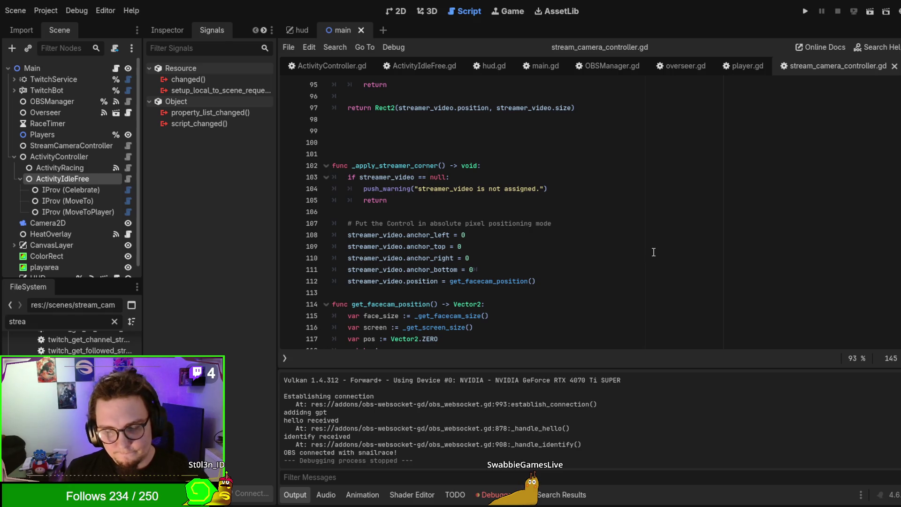
key(F5)
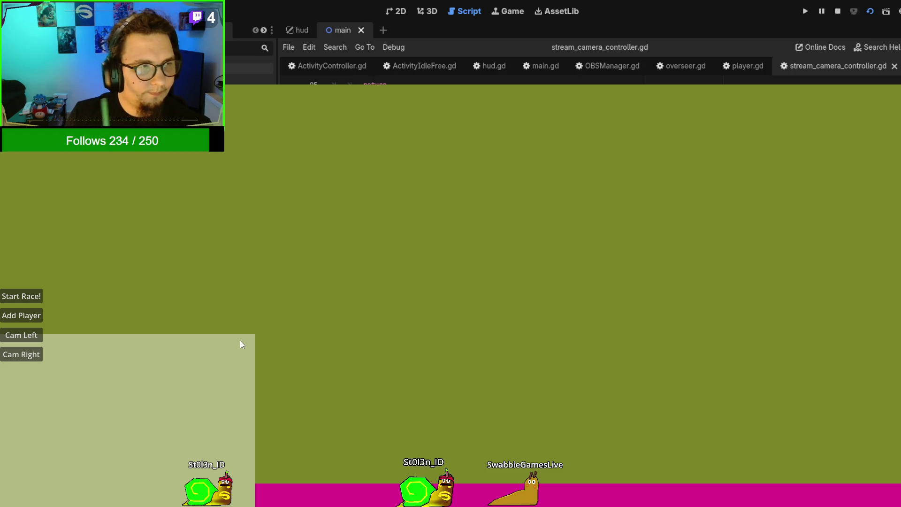
Stop the game and select the cam_position_changed signal declaration in OBSManager.gd
key(F8)
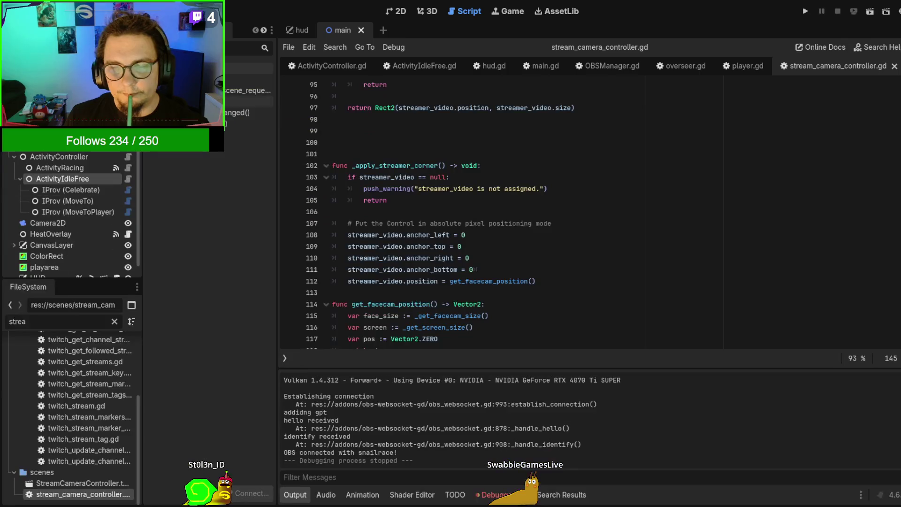
click(632, 259)
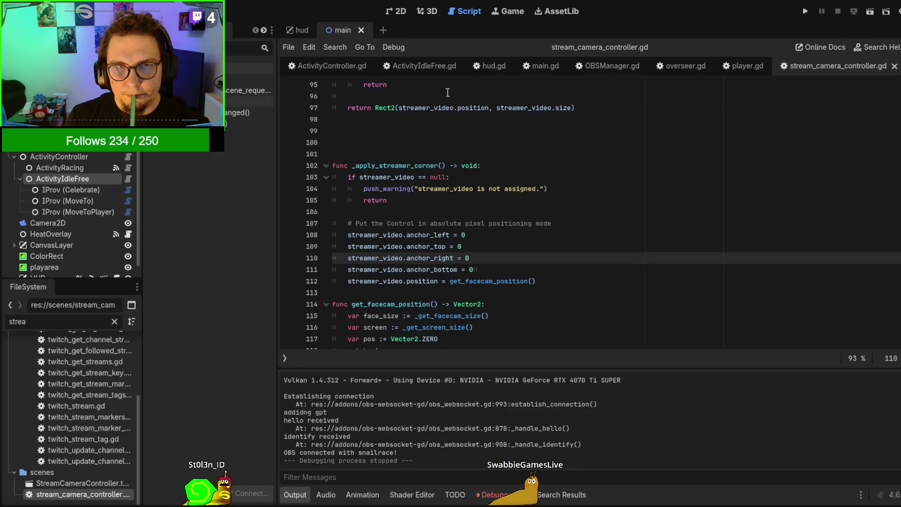
click(597, 71)
scroll(534, 258, up, 4)
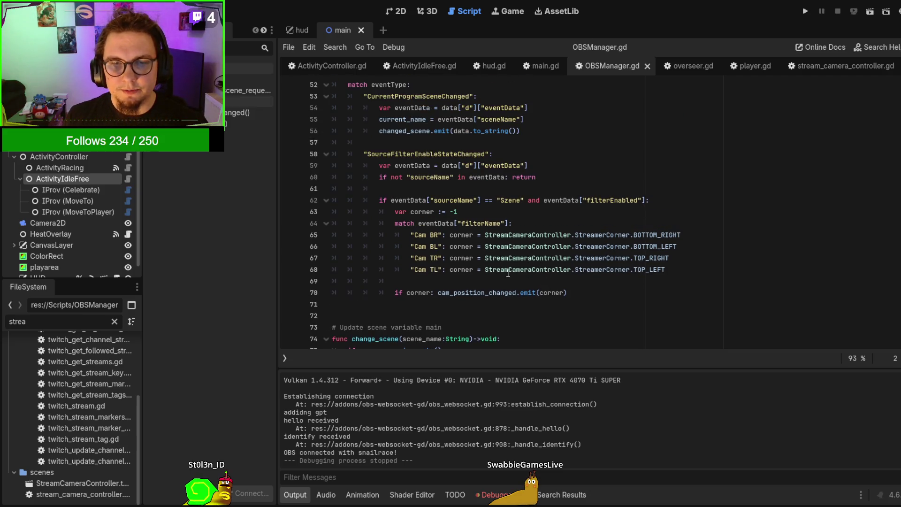
ctrl+click(483, 293)
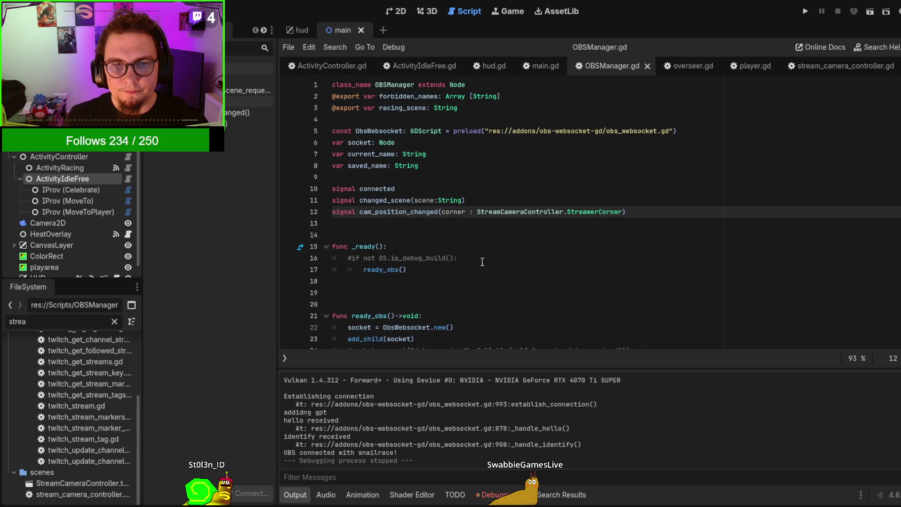
double_click(406, 212)
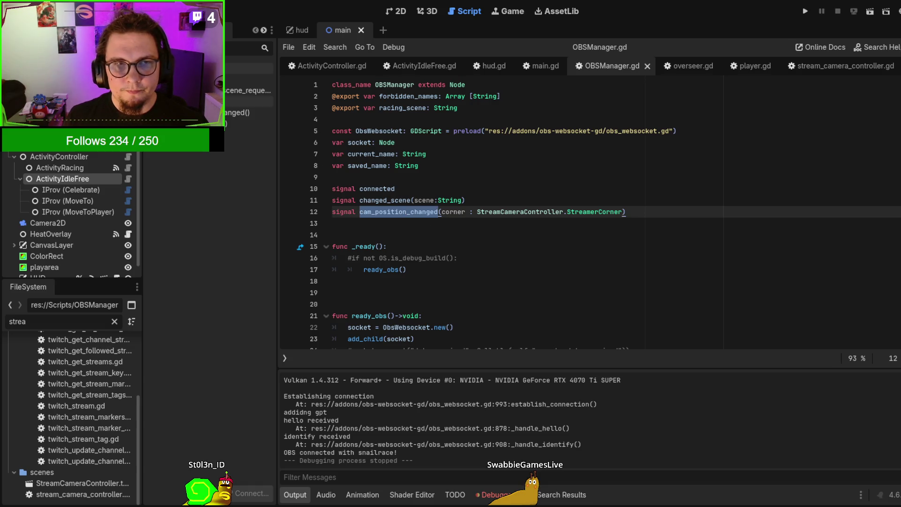
double_click(398, 212)
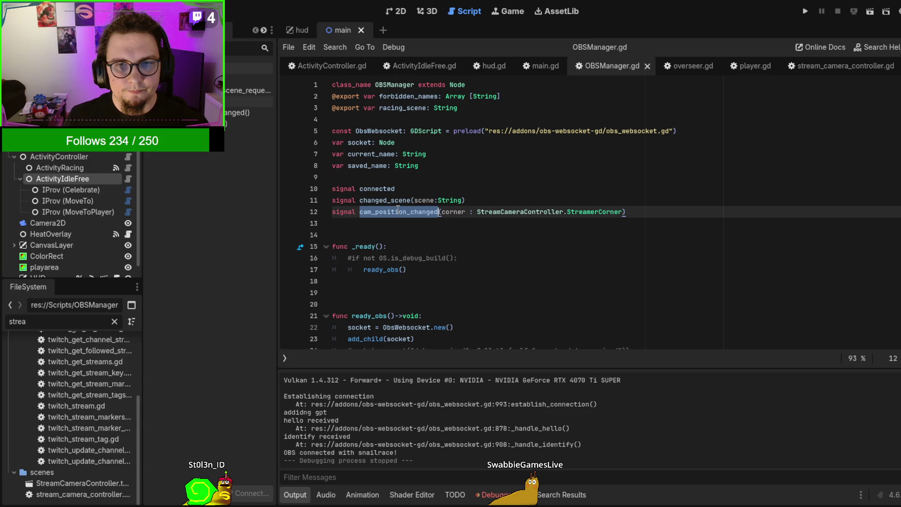
Check the camera controller node's signals, then search the whole project for cam_position_changed
click(78, 156)
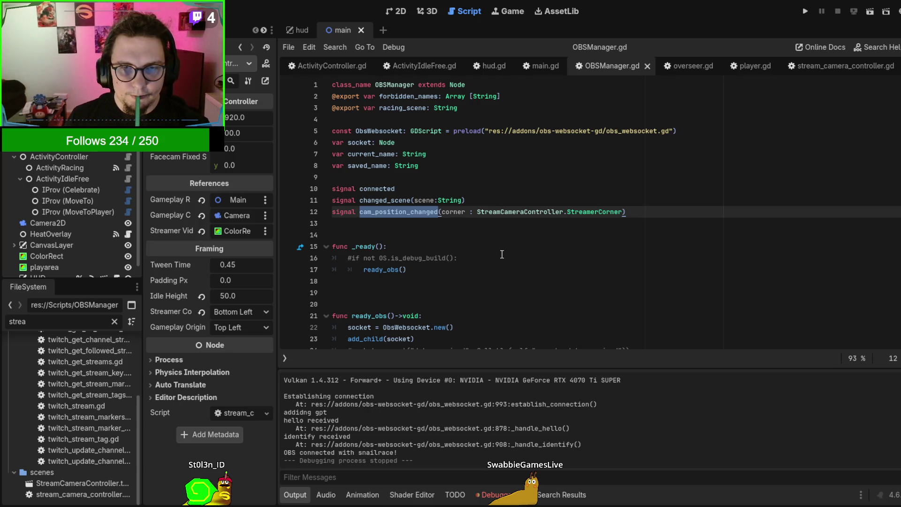
click(230, 30)
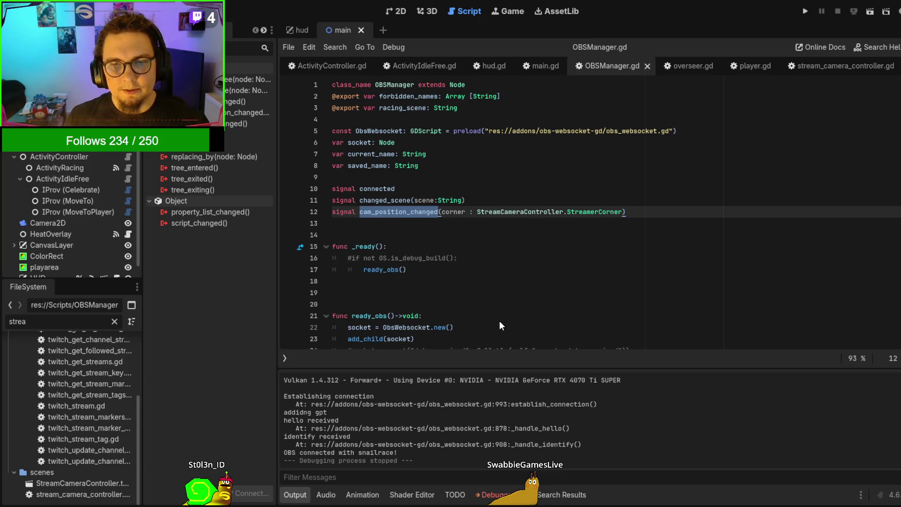
key(ctrl+shift+f)
key(Return)
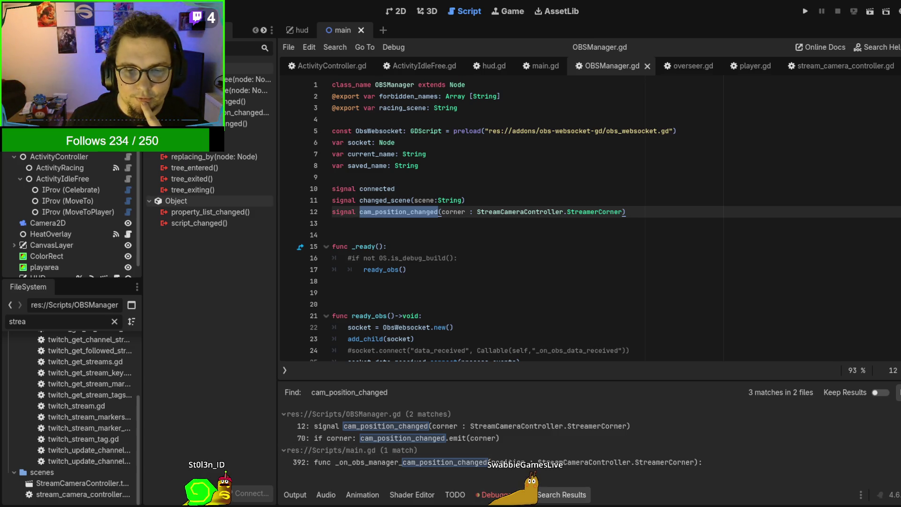
Glance at the Obsidian notes and return to the Godot script editor
key(alt+Tab)
scroll(449, 396, up, 1)
scroll(449, 396, down, 1)
key(alt+Tab)
Read ready_obs() from the commented debug-build check on line 16, then switch to the Obsidian task overview
click(507, 259)
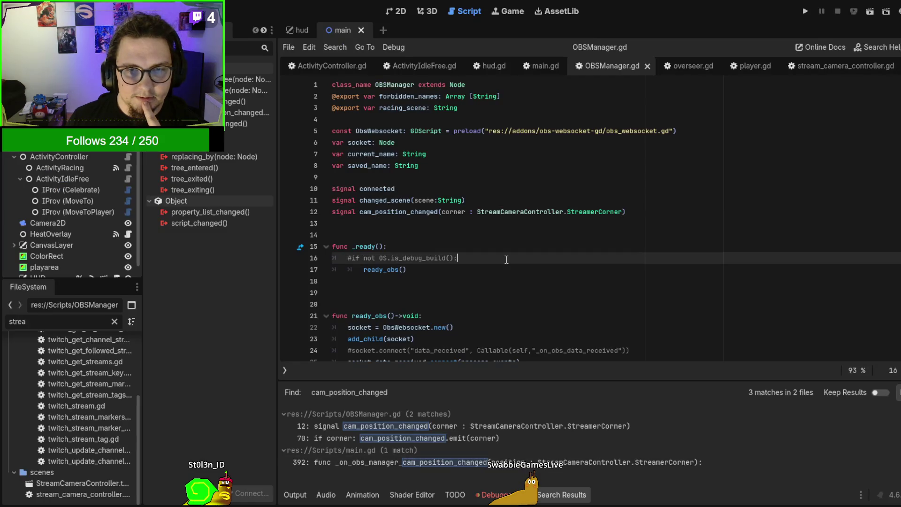
scroll(506, 260, down, 2)
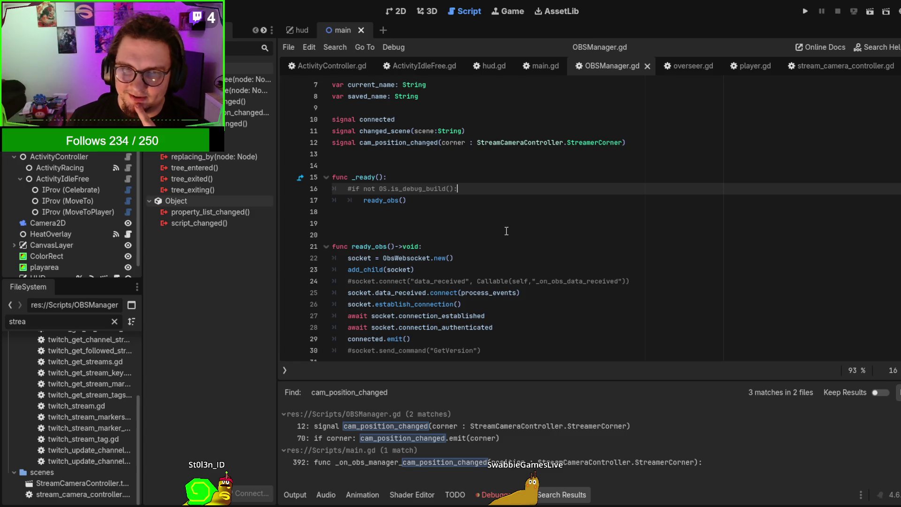
scroll(520, 222, down, 3)
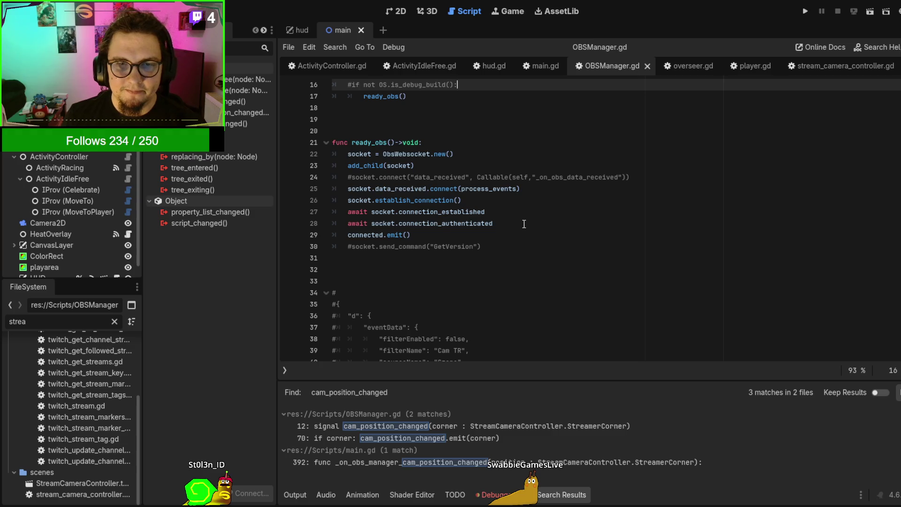
key(alt+Tab)
key(ctrl+alt+Left)
key(ctrl+alt+Left)
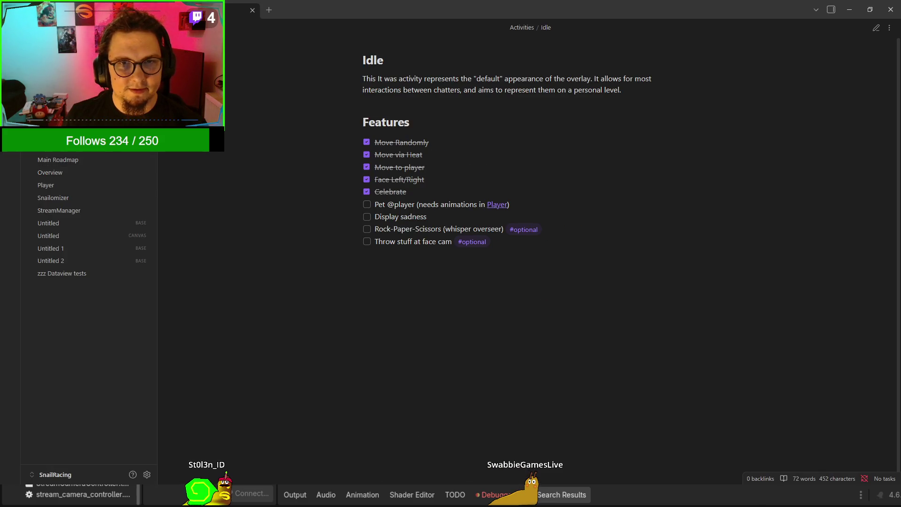
Step through note history across Activities, Overseer-Chatbot and Save Data
key(ctrl+alt+Left)
key(ctrl+alt+Left)
key(ctrl+alt+Left)
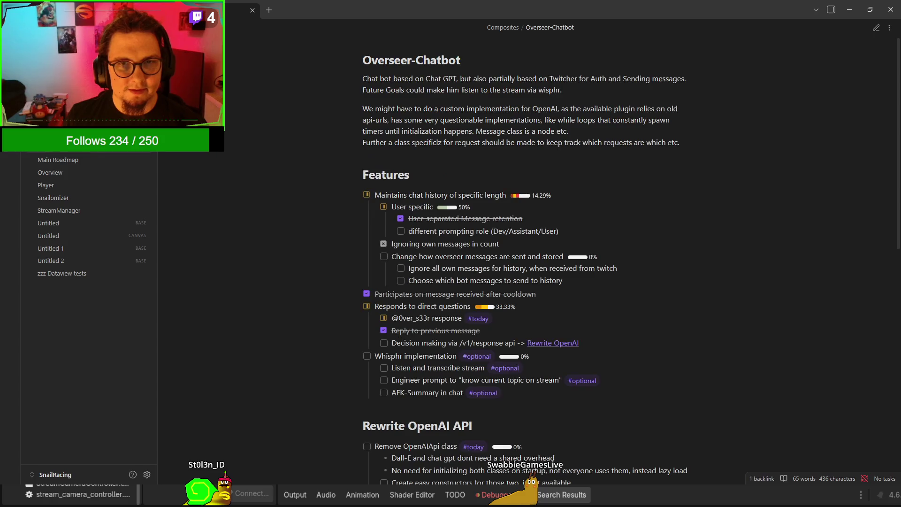
key(ctrl+alt+Right)
scroll(348, 247, down, 4)
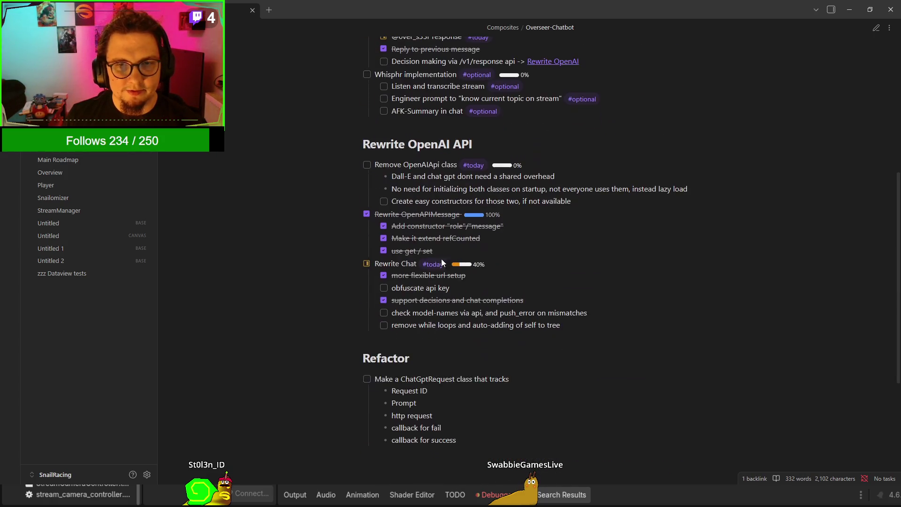
key(ctrl+alt+Right)
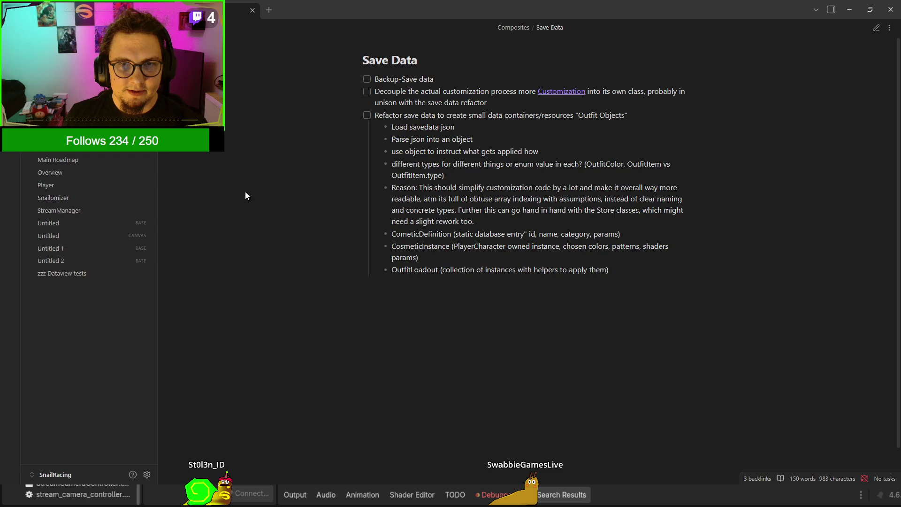
Open the Activities, Main Roadmap and Overview notes from the sidebar
click(62, 149)
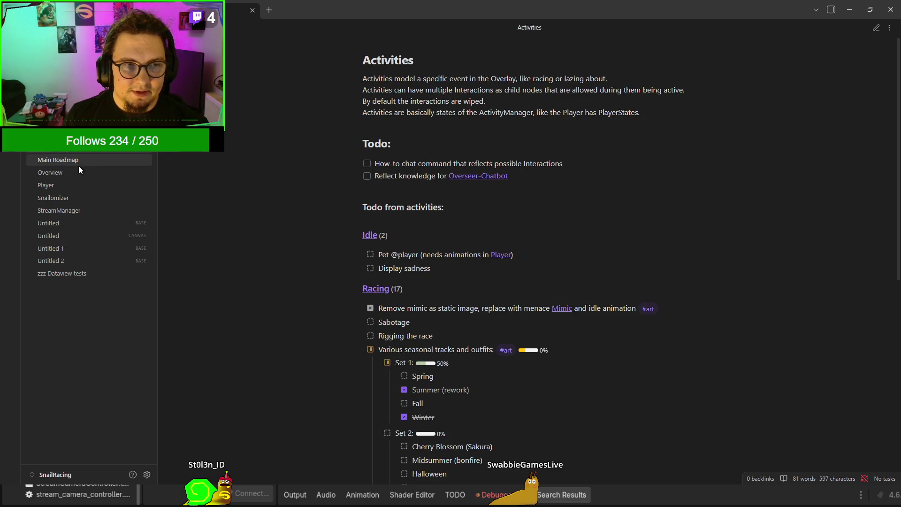
scroll(265, 177, down, 5)
scroll(266, 181, up, 2)
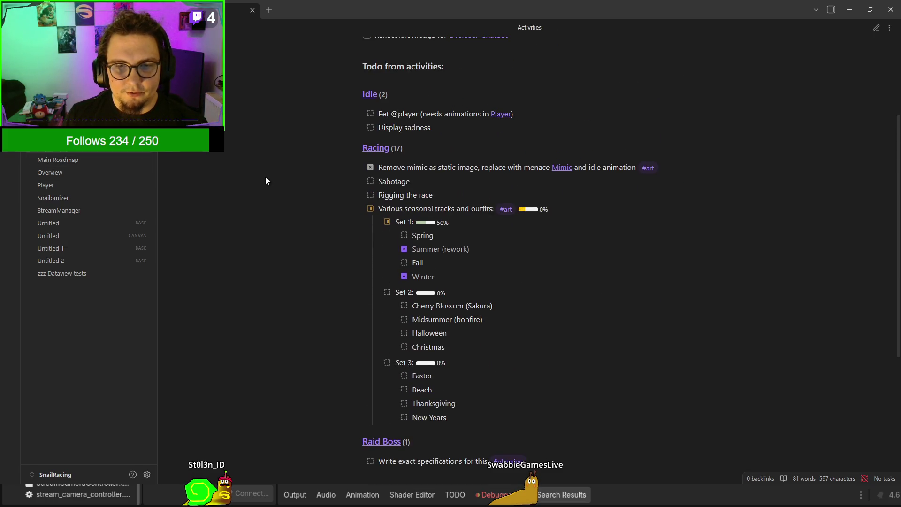
click(70, 160)
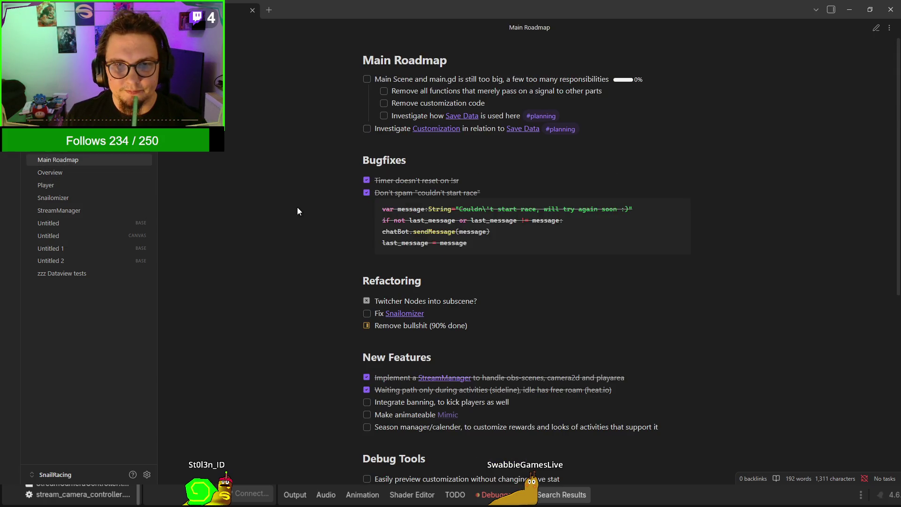
scroll(297, 211, down, 4)
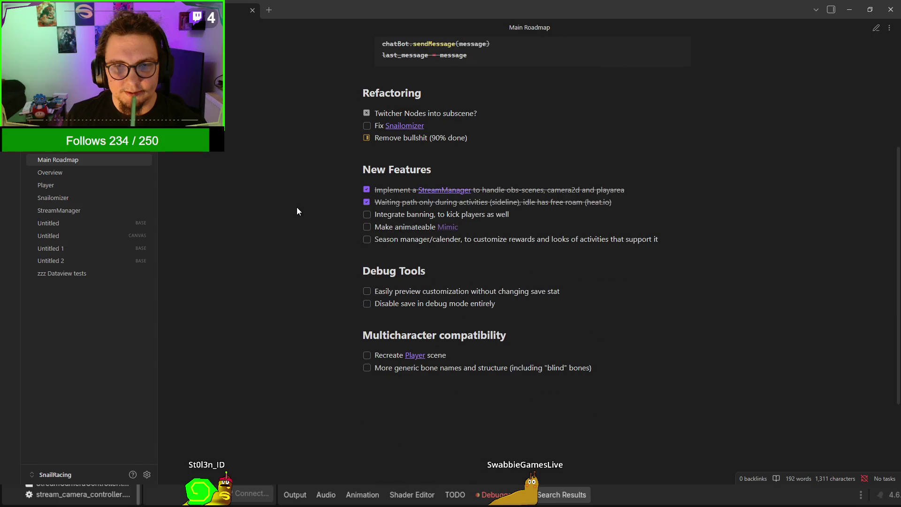
click(91, 168)
Browse the Player and Snailomizer notes, ending on the StreamManager note
click(91, 188)
scroll(310, 212, down, 6)
scroll(302, 220, up, 5)
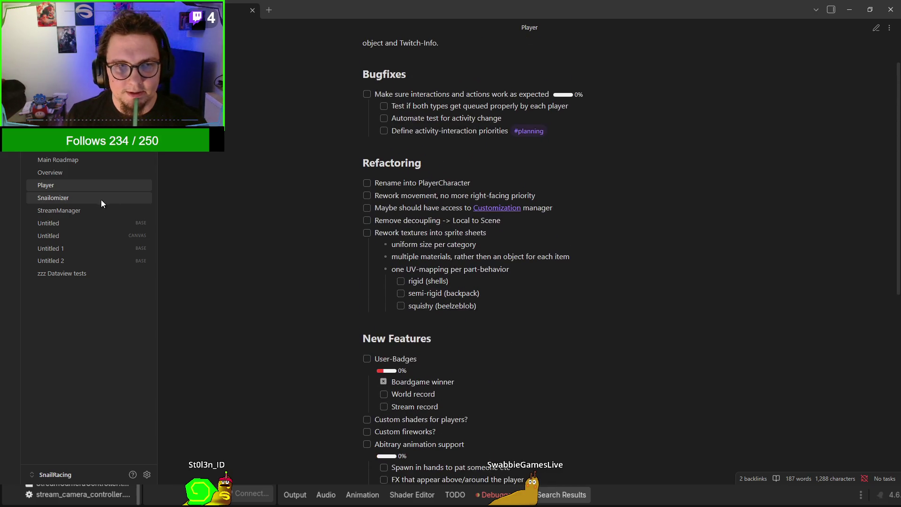
click(96, 199)
click(93, 190)
click(92, 203)
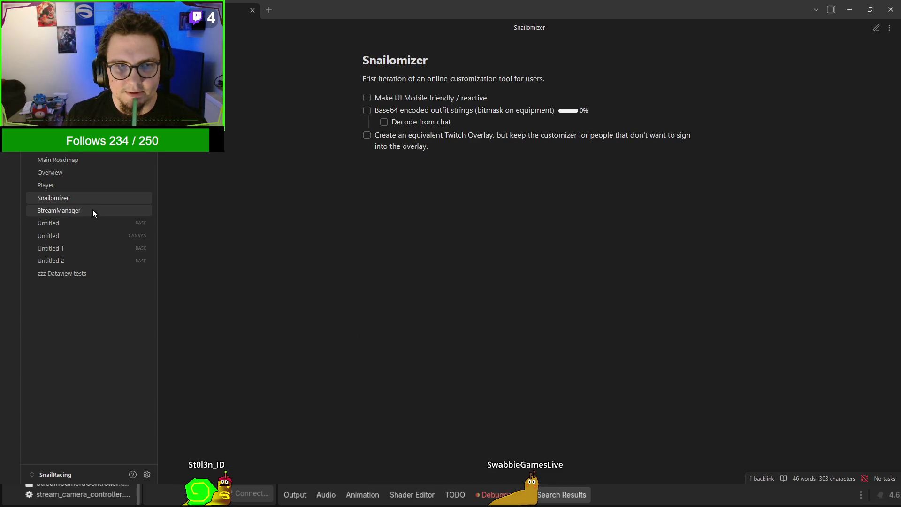
click(93, 210)
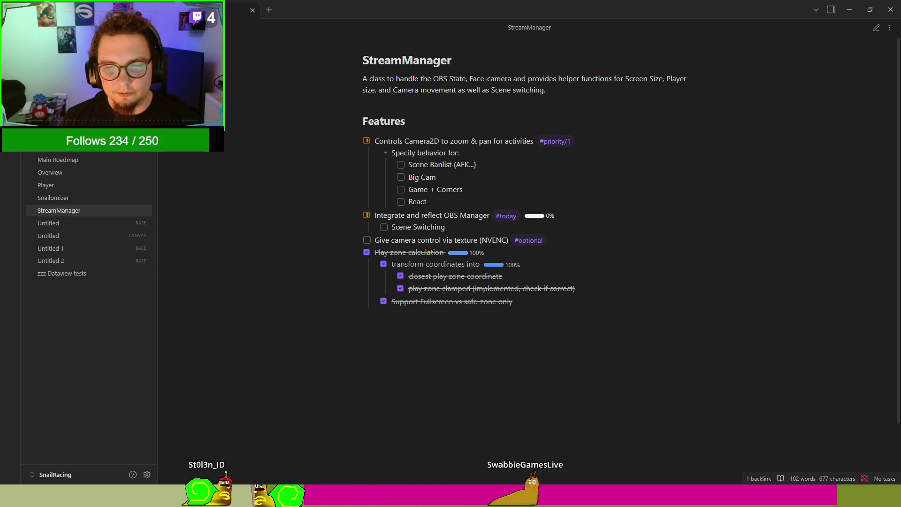
Switch from the StreamManager note back to the running snail-race game
key(alt+Tab)
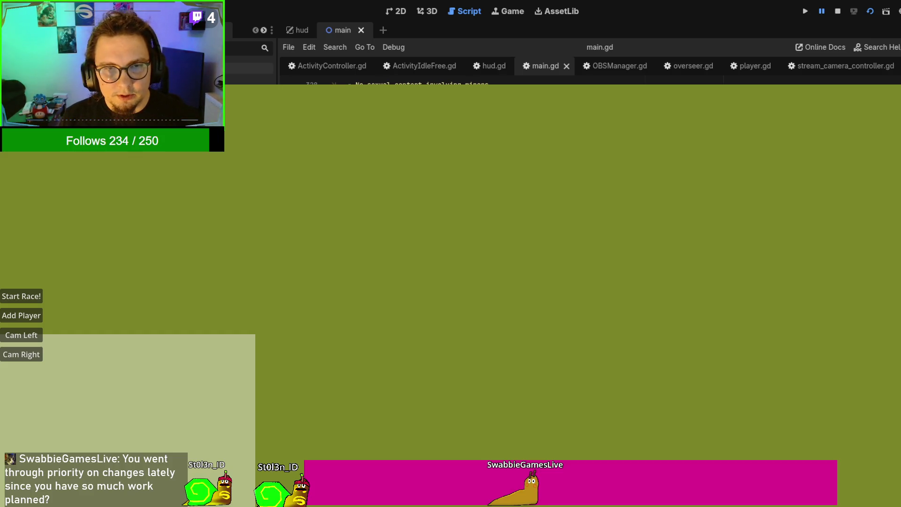
Stop the game, add an early 'if true: return' at the start of _on_message_received, and run
scroll(516, 83, down, 1)
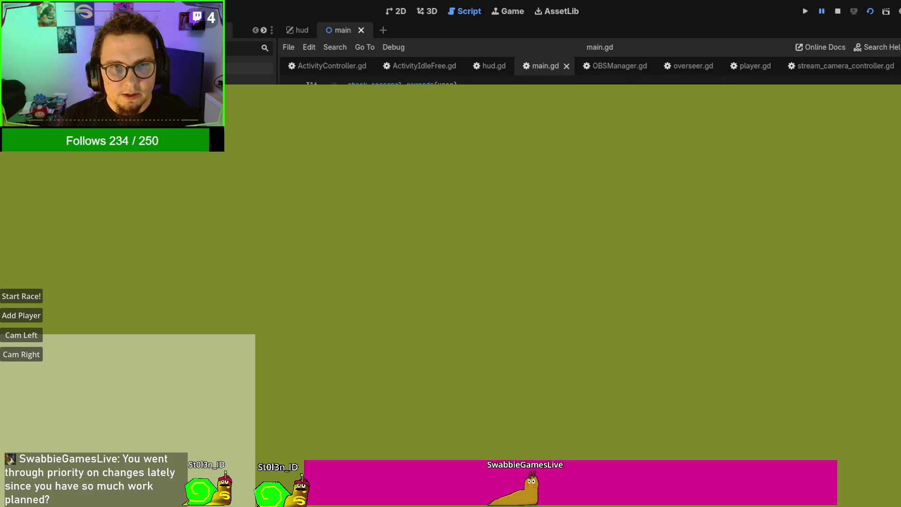
scroll(516, 83, up, 8)
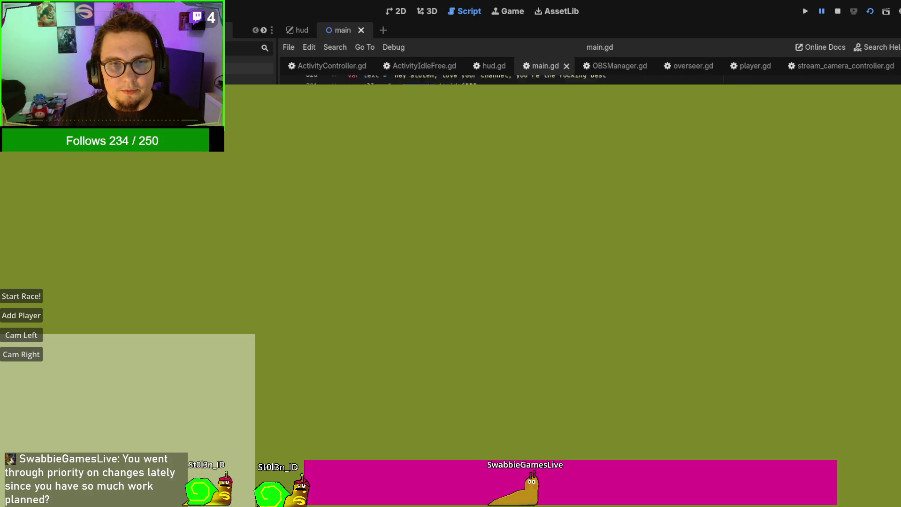
scroll(516, 83, up, 1)
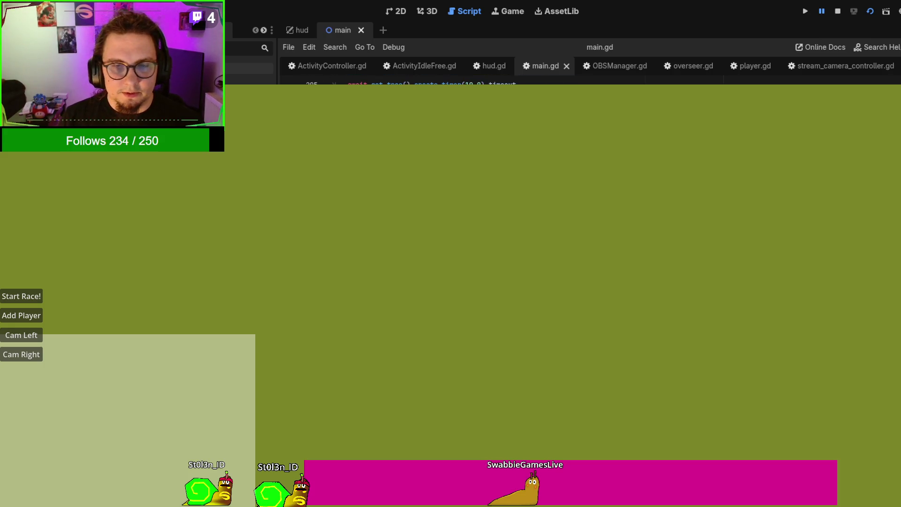
click(837, 11)
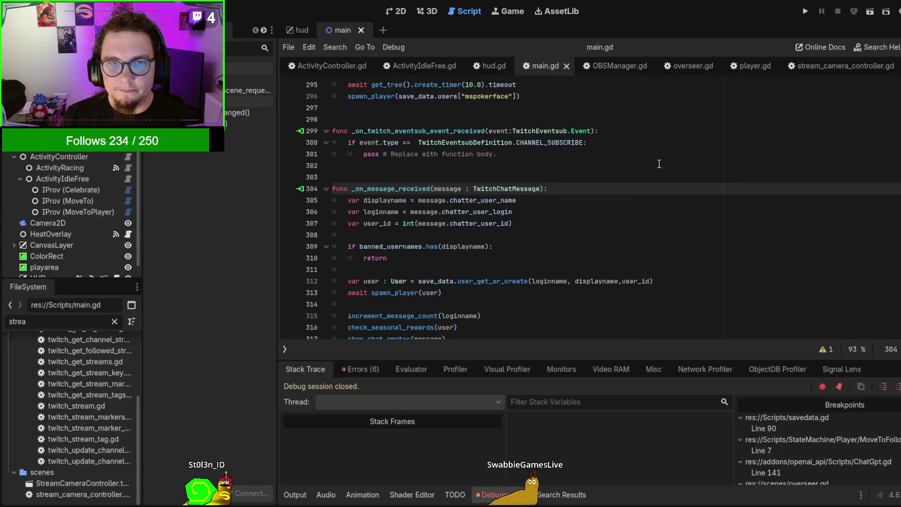
key(Return)
key(Return)
key(Up)
text(: retur)
key(F5)
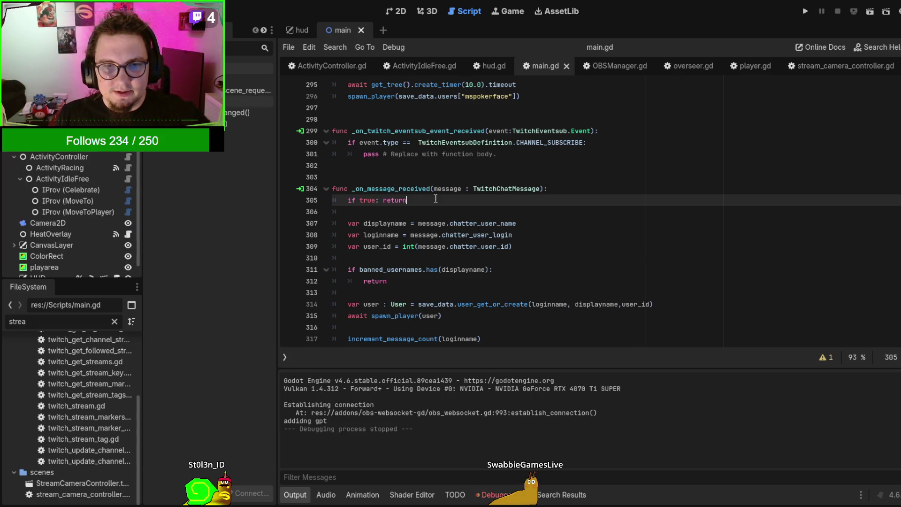
Move the early return down to line 320, before the overseer.decide TTS block, and rerun the game
click(579, 192)
key(shift+Down)
key(BackSpace)
scroll(551, 227, down, 6)
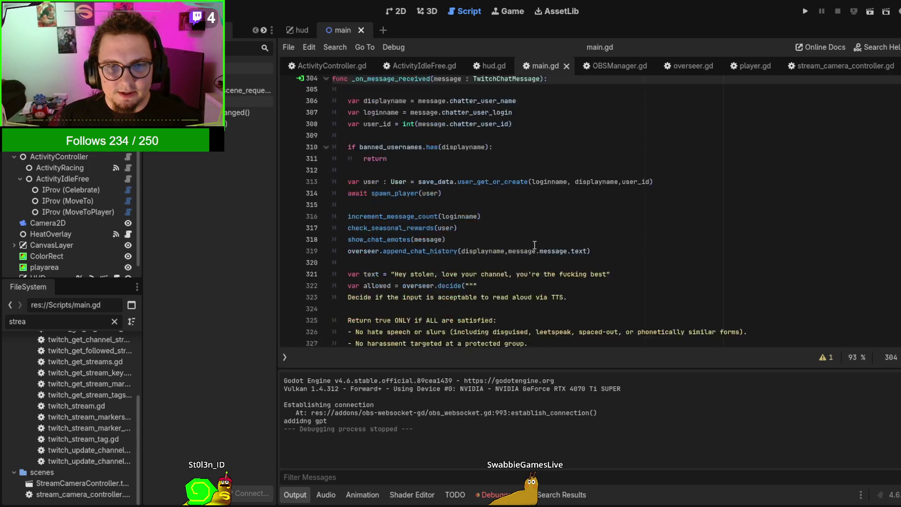
click(397, 167)
text(if true: return)
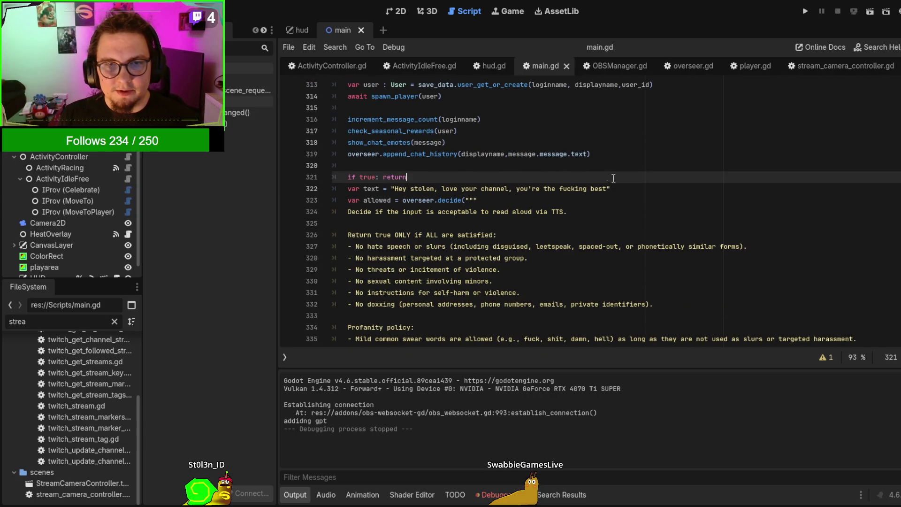
key(F5)
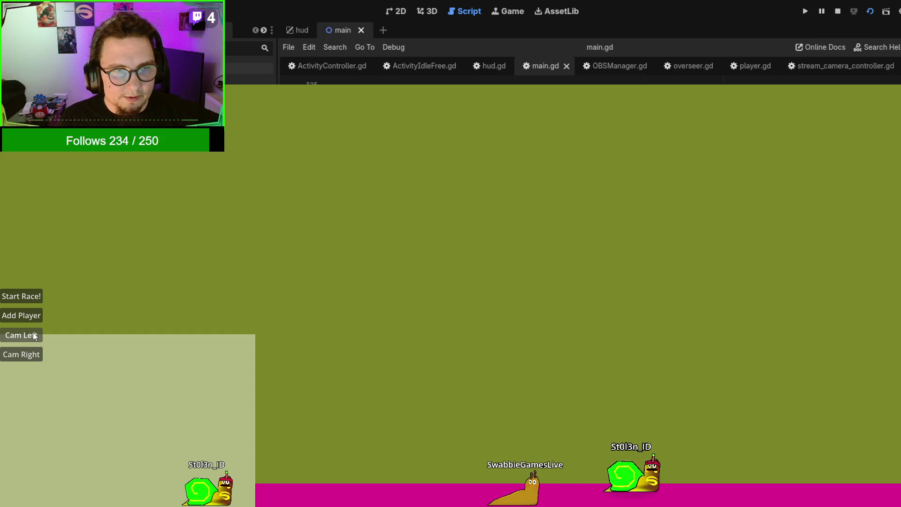
Use Cam Right in the game to put the facecam bottom-right, then Alt+Tab to Obsidian's StreamManager note
click(34, 357)
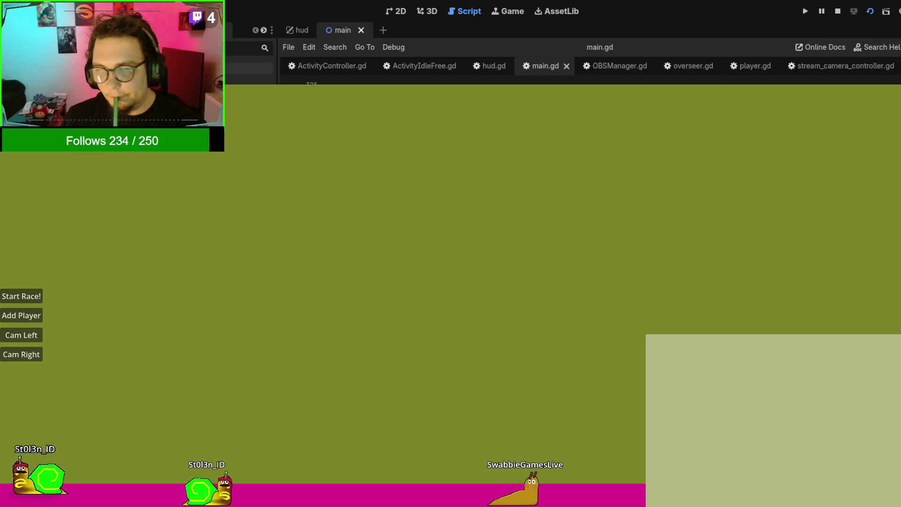
key(alt+Tab)
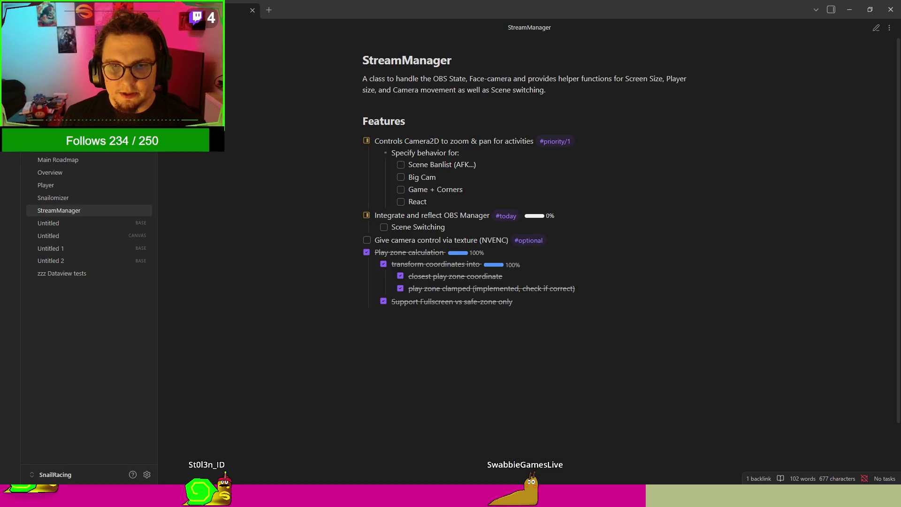
Open the Overview note, view its raw dataview query blocks, then return to reading view
click(78, 173)
scroll(323, 156, down, 10)
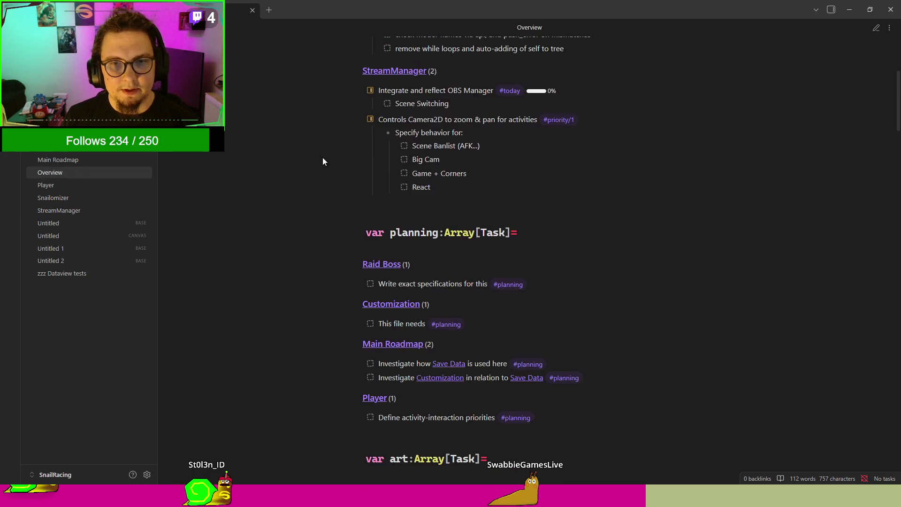
scroll(756, 92, up, 7)
click(876, 28)
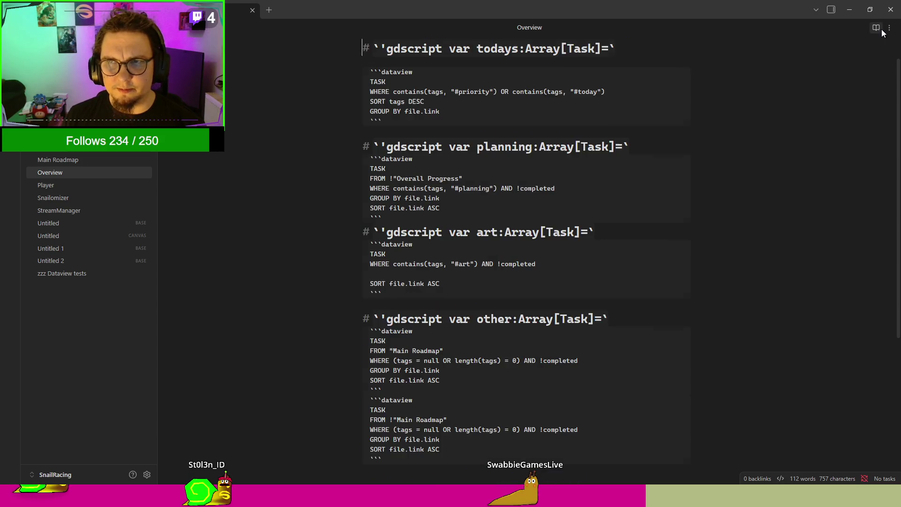
drag(379, 82, 580, 411)
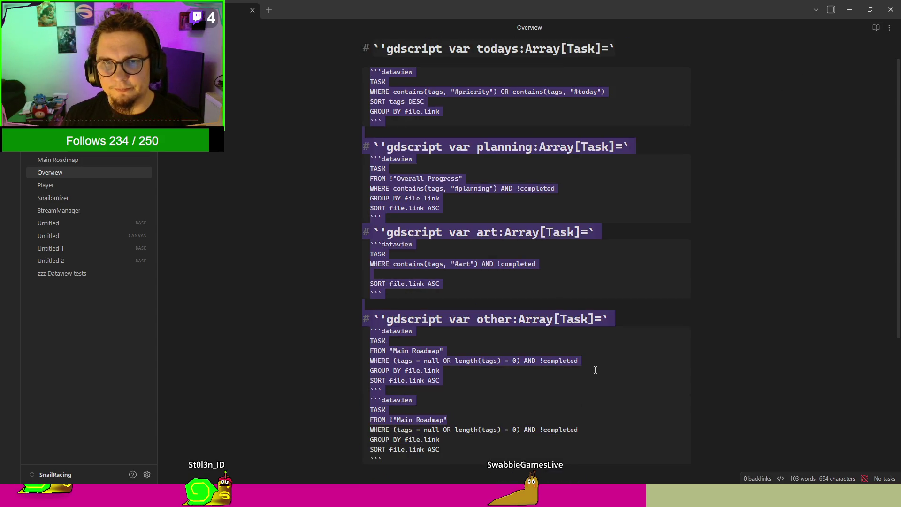
click(874, 29)
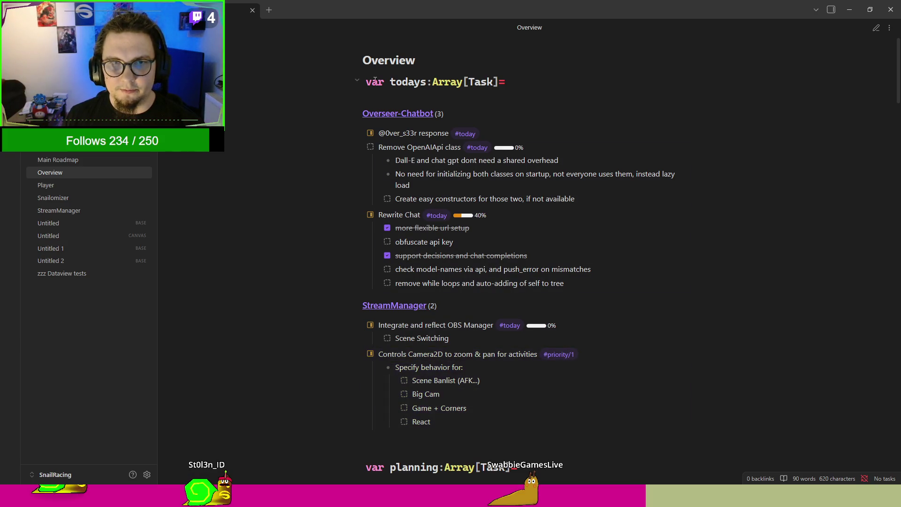
Scroll to the Customization section and follow the 'Customizing currently…' task into the Customization note
scroll(361, 192, down, 8)
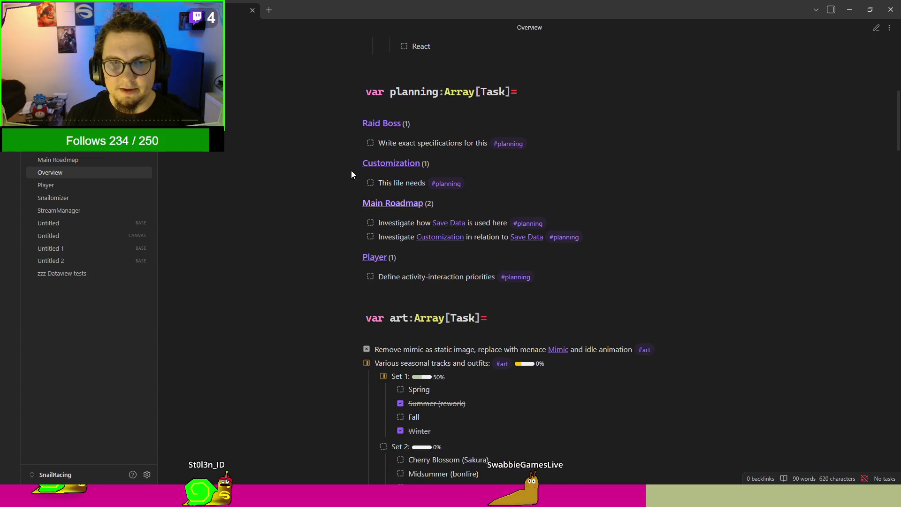
scroll(401, 229, down, 5)
scroll(404, 215, up, 6)
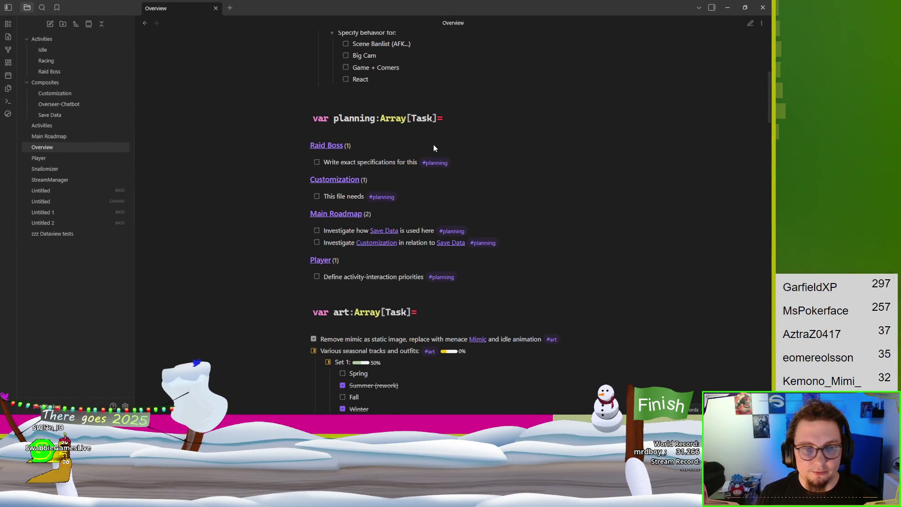
scroll(433, 189, down, 4)
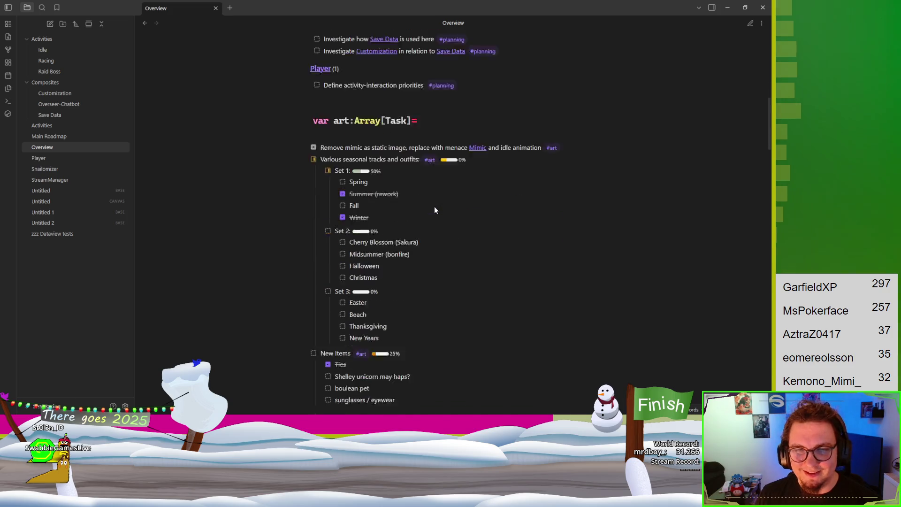
scroll(435, 210, down, 8)
scroll(353, 131, down, 6)
scroll(375, 155, up, 7)
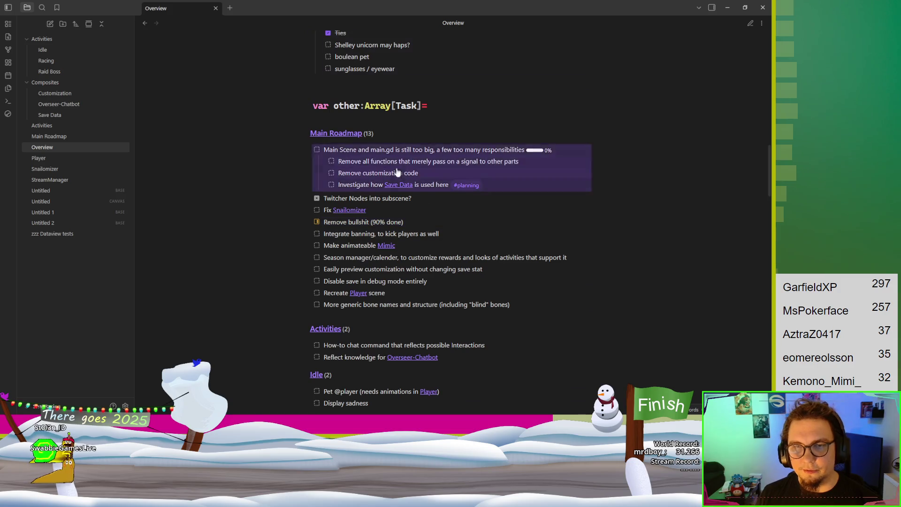
scroll(385, 174, down, 10)
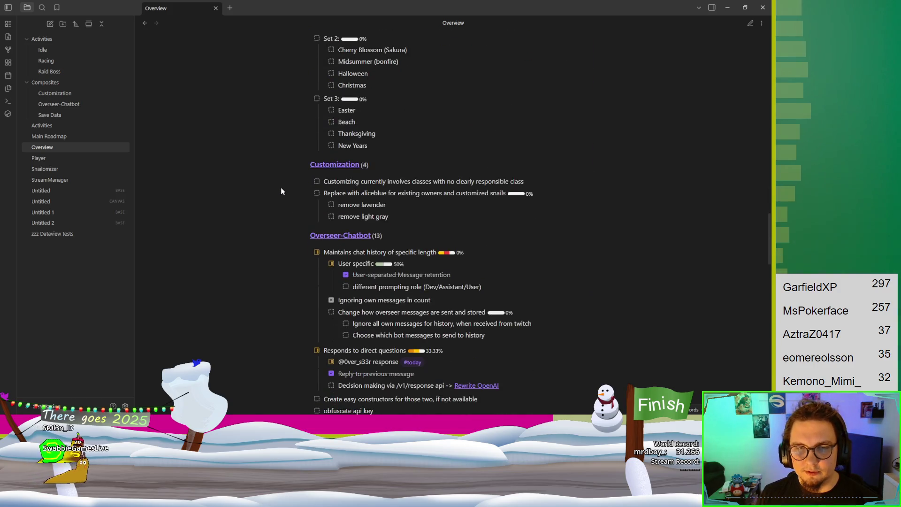
scroll(283, 186, up, 3)
scroll(385, 249, down, 3)
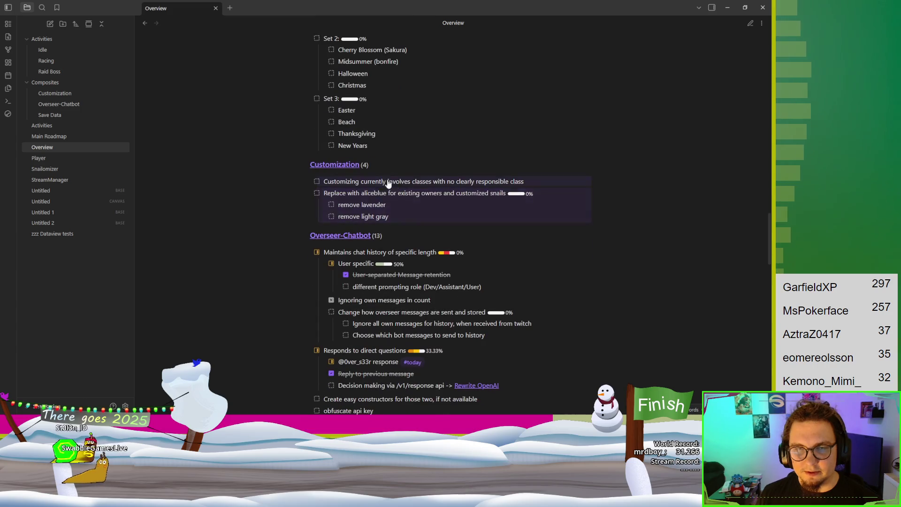
scroll(424, 229, down, 1)
scroll(419, 140, up, 1)
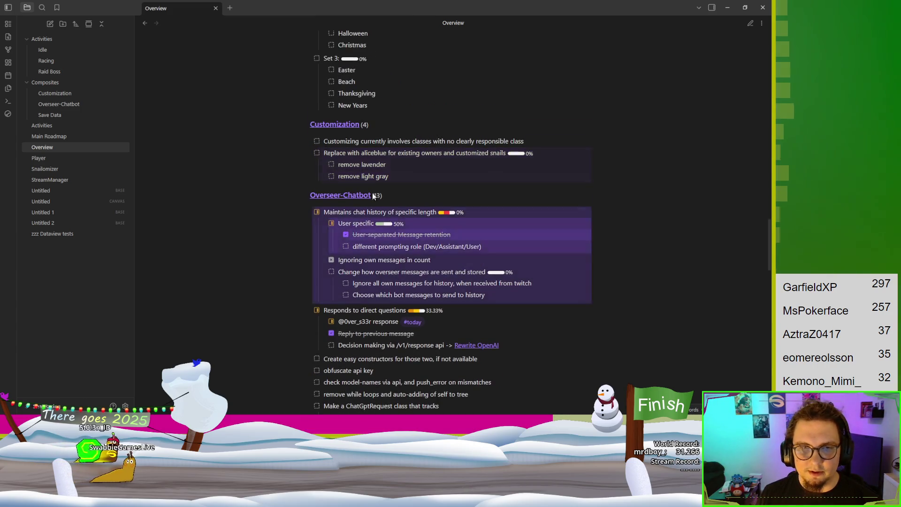
click(435, 141)
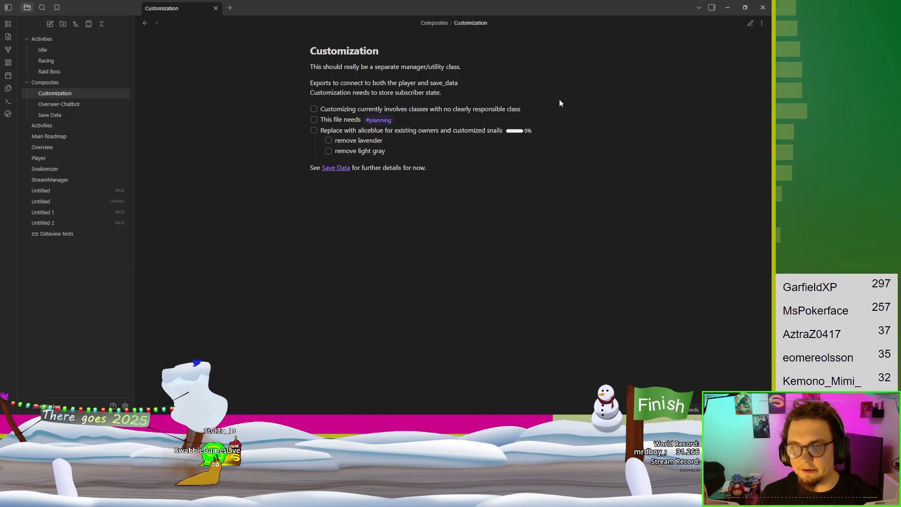
Go back to the Overview note, scroll to the top and highlight today's task blocks
key(ctrl+alt+Left)
scroll(482, 231, up, 10)
scroll(482, 232, up, 15)
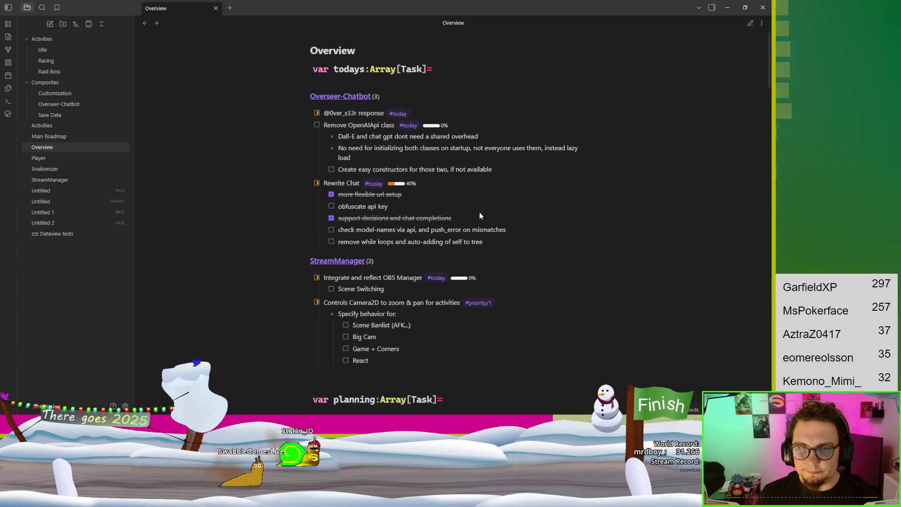
mouse_move(264, 94)
mouse_down()
mouse_move(479, 267)
mouse_move(520, 313)
mouse_up()
scroll(520, 314, down, 2)
scroll(521, 313, down, 1)
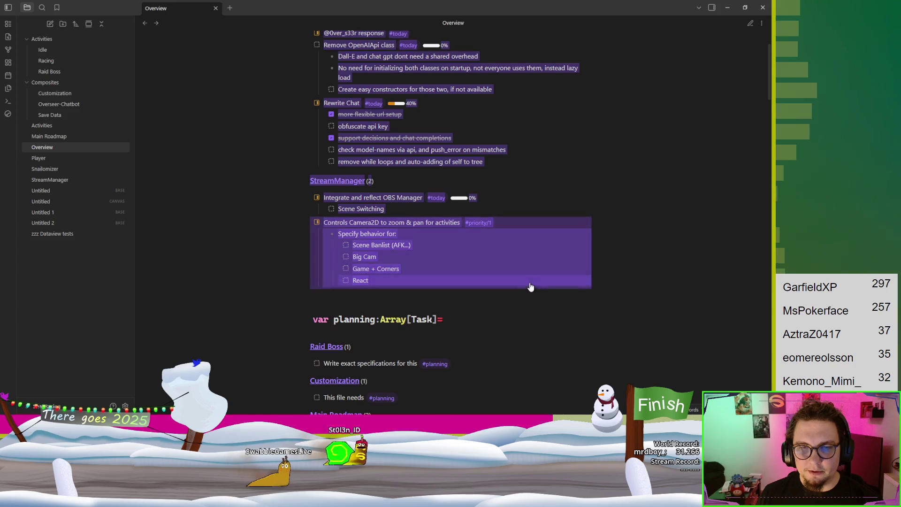
click(626, 258)
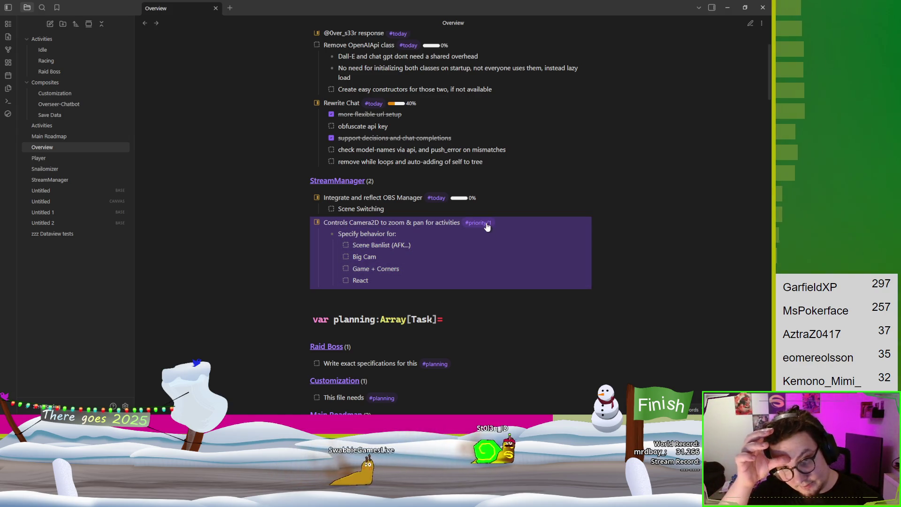
Highlight the OBS Manager task lines, then the Rewrite Chat tasks
mouse_move(314, 193)
mouse_down()
mouse_move(374, 222)
mouse_move(584, 292)
mouse_up()
scroll(603, 235, up, 2)
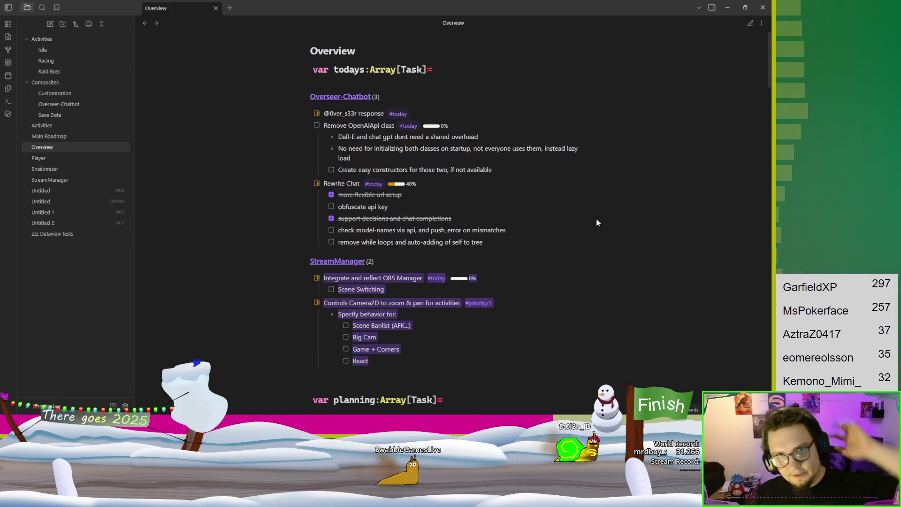
click(576, 246)
mouse_move(576, 246)
mouse_down()
mouse_move(292, 190)
mouse_move(277, 173)
mouse_move(285, 185)
mouse_up()
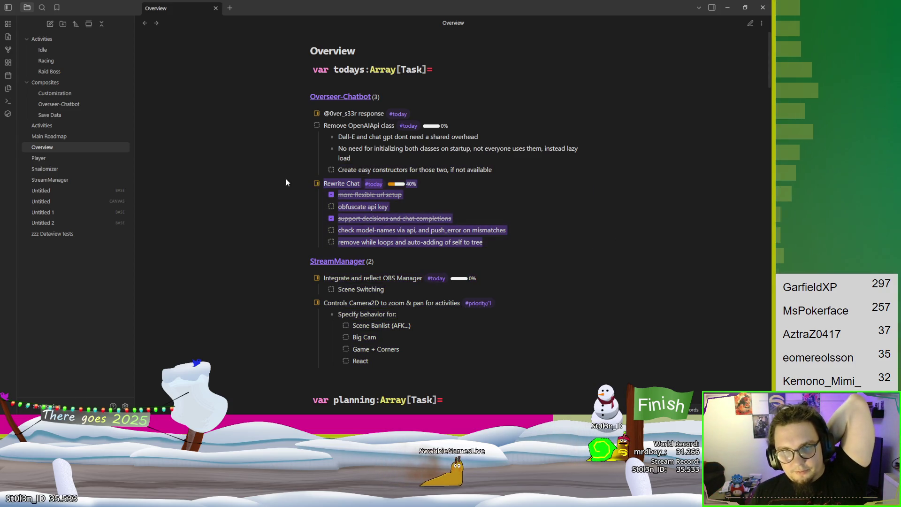
Peek at the Overseer-Chatbot note from its task, return, reselect today's tasks through StreamManager, then minimize Obsidian
mouse_move(306, 96)
mouse_down()
mouse_move(357, 99)
mouse_move(583, 247)
mouse_move(654, 234)
mouse_up()
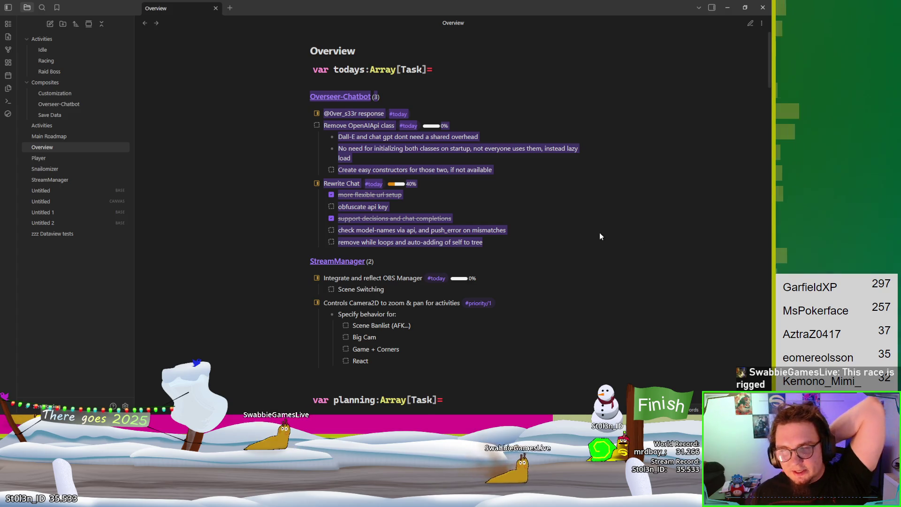
click(586, 243)
key(ctrl+alt+Left)
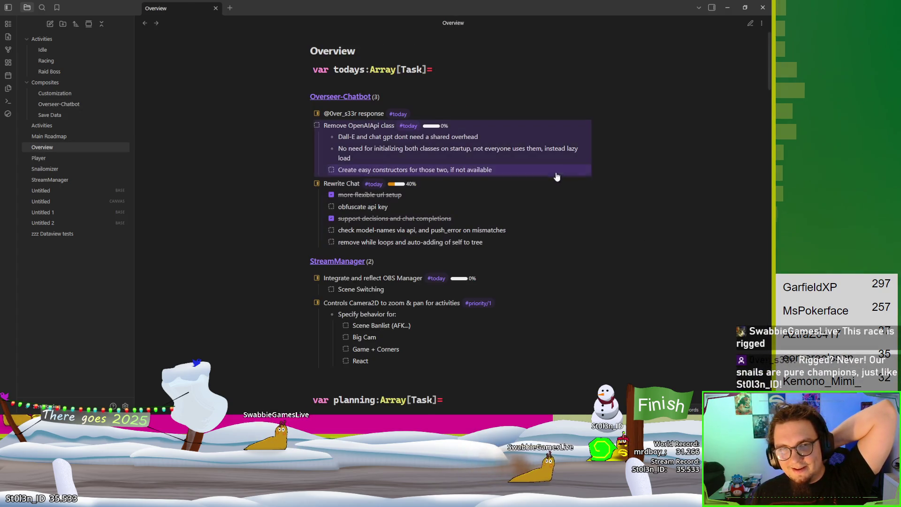
mouse_move(688, 265)
mouse_down()
mouse_move(261, 124)
mouse_move(266, 100)
mouse_up()
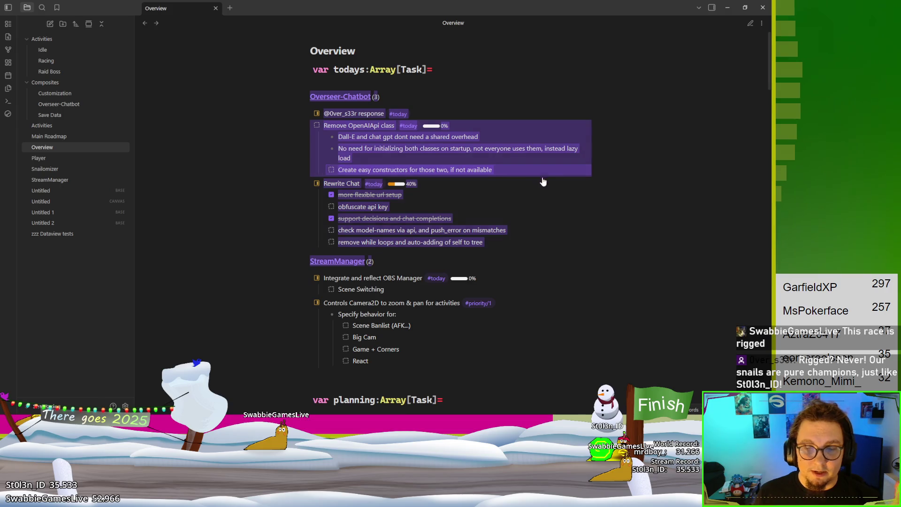
mouse_move(354, 97)
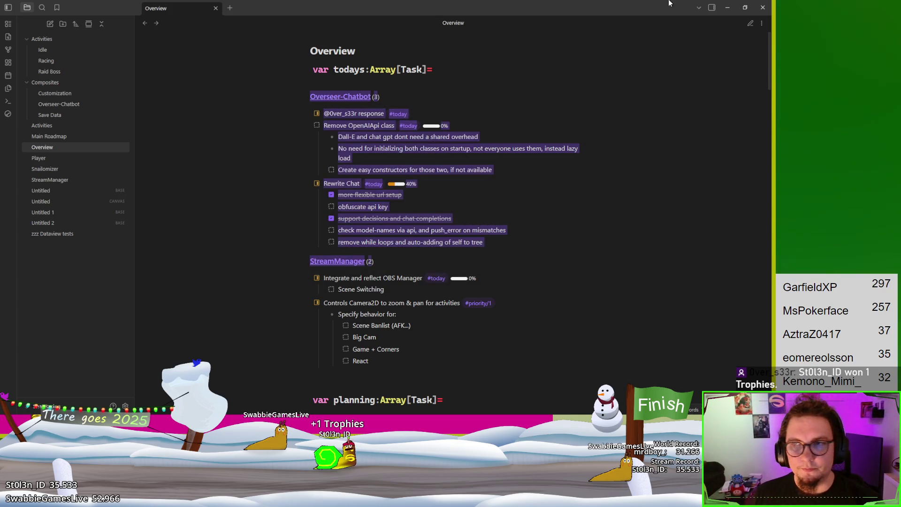
click(727, 5)
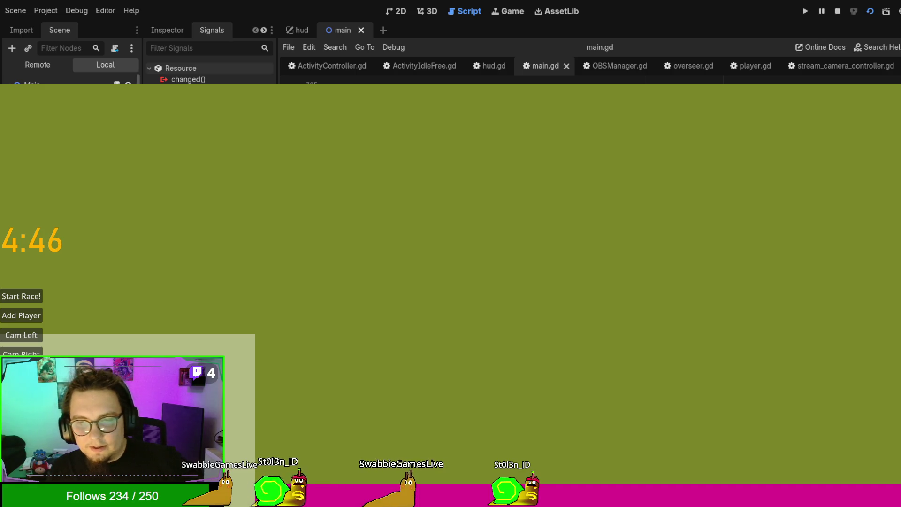
Switch Godot's script editor to OBSManager.gd, then to ActivityIdleFree.gd
click(603, 68)
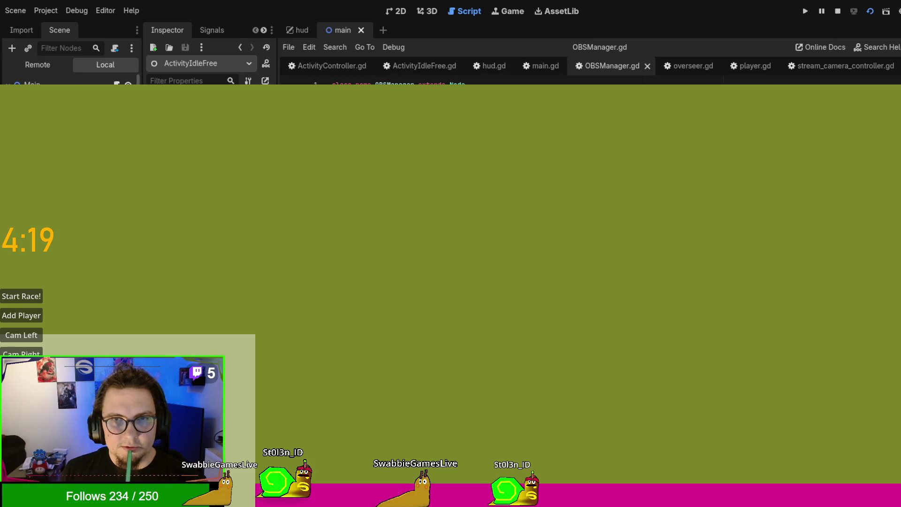
click(410, 73)
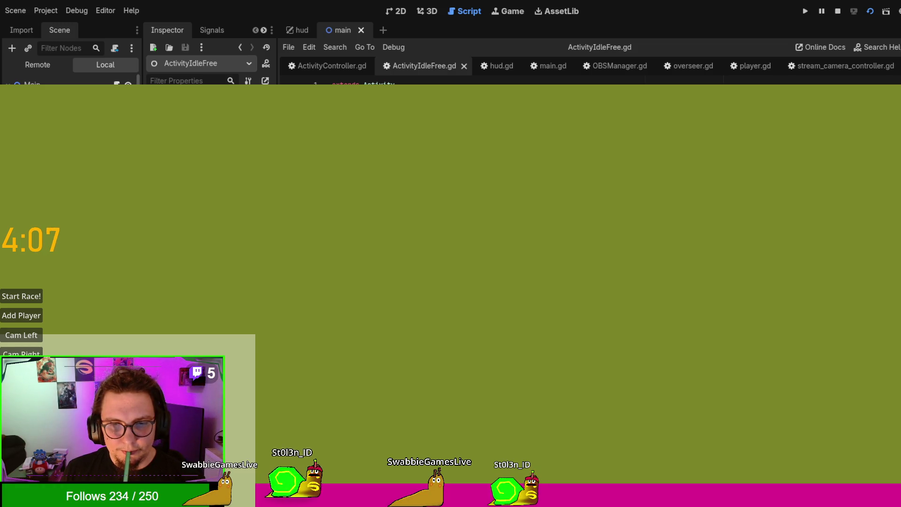
Show the Signals list, browse main.gd and ActivityController.gd, return to ActivityIdleFree.gd and close the game
click(206, 29)
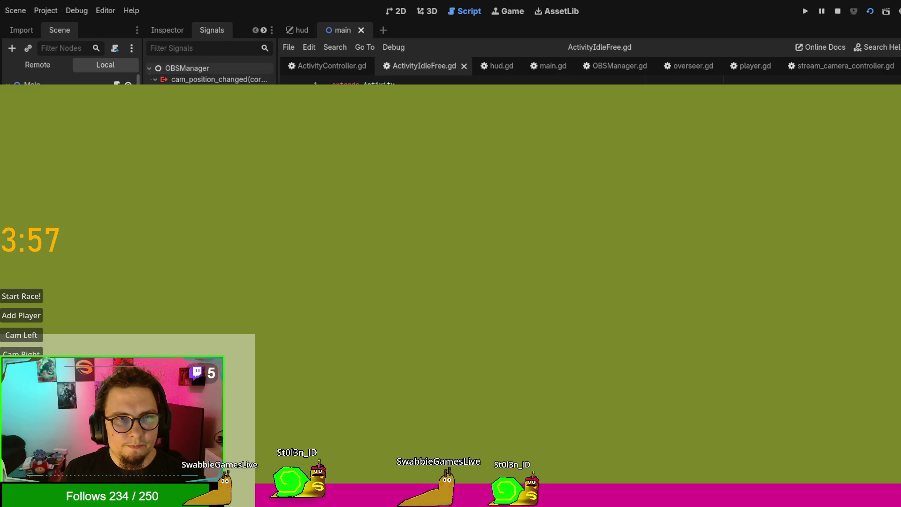
click(545, 66)
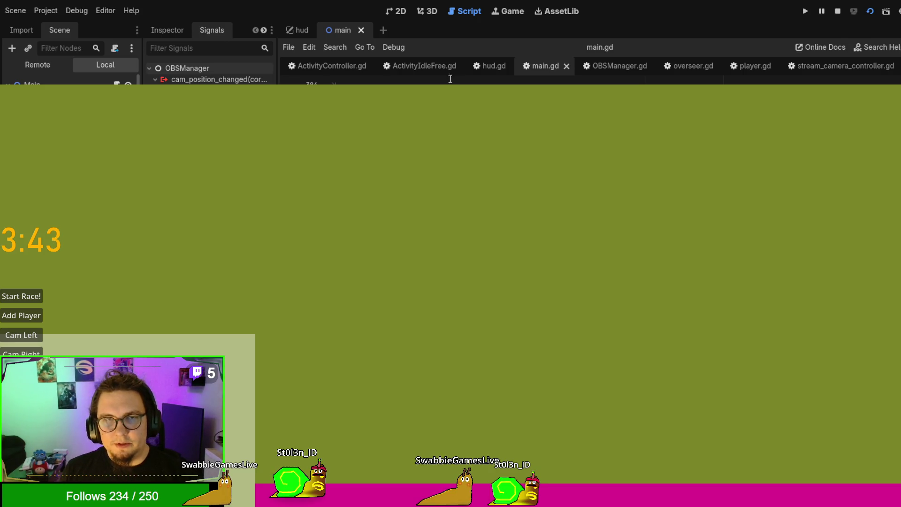
click(420, 68)
scroll(587, 281, down, 3)
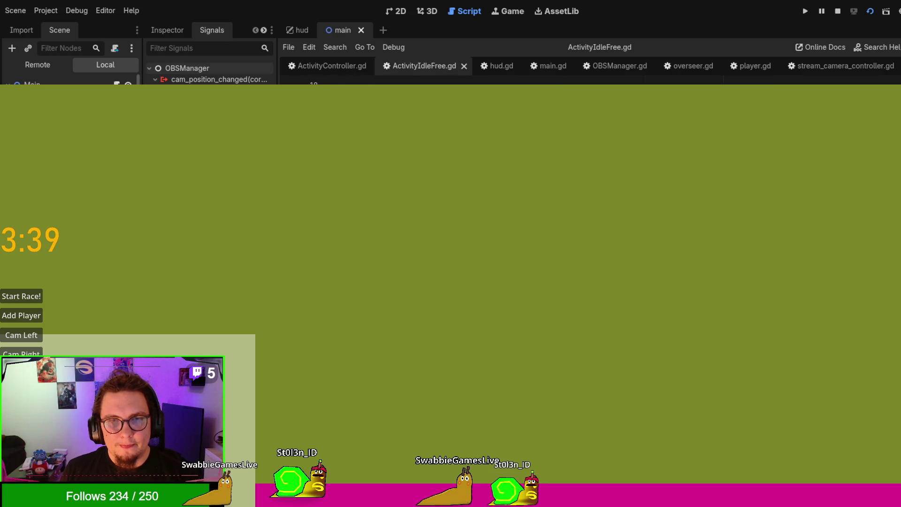
key(alt+Left)
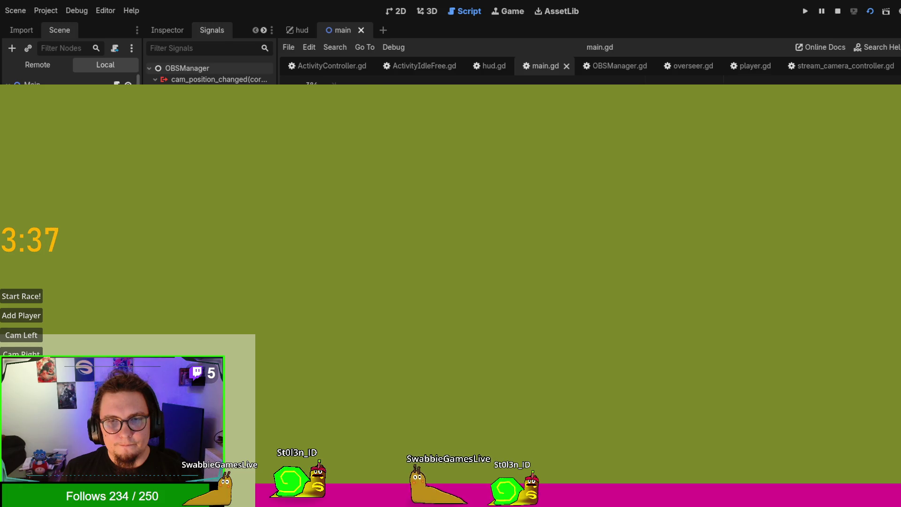
key(alt+Left)
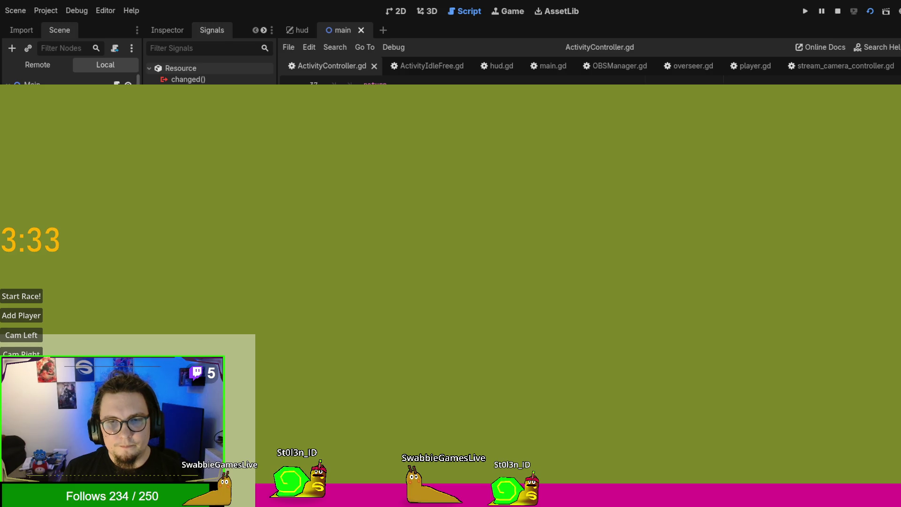
click(424, 66)
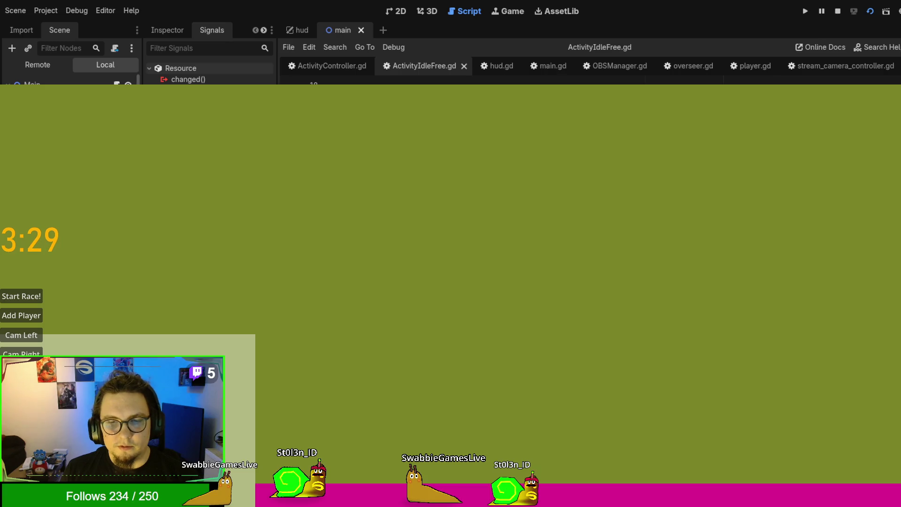
click(837, 10)
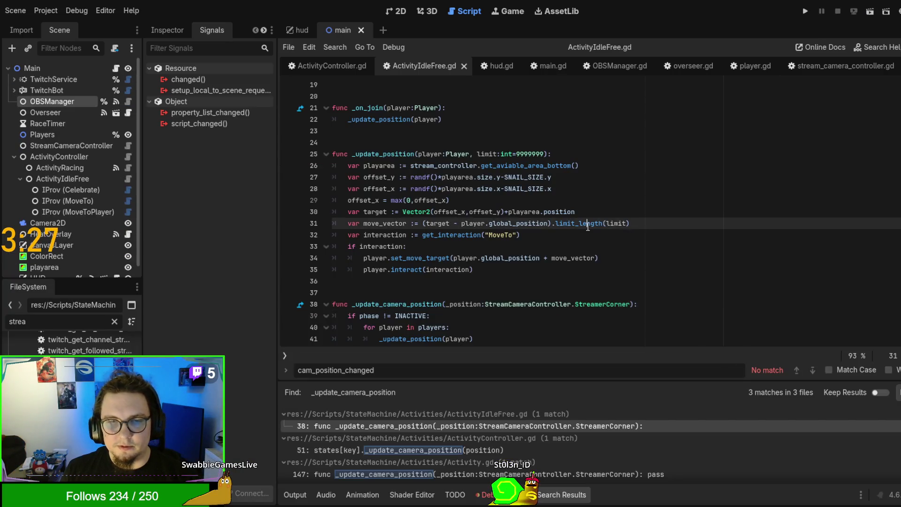
Trace the players loop's _update_position call to get_aviable_area_bottom on line 26, then rerun the project
scroll(574, 296, down, 2)
click(483, 257)
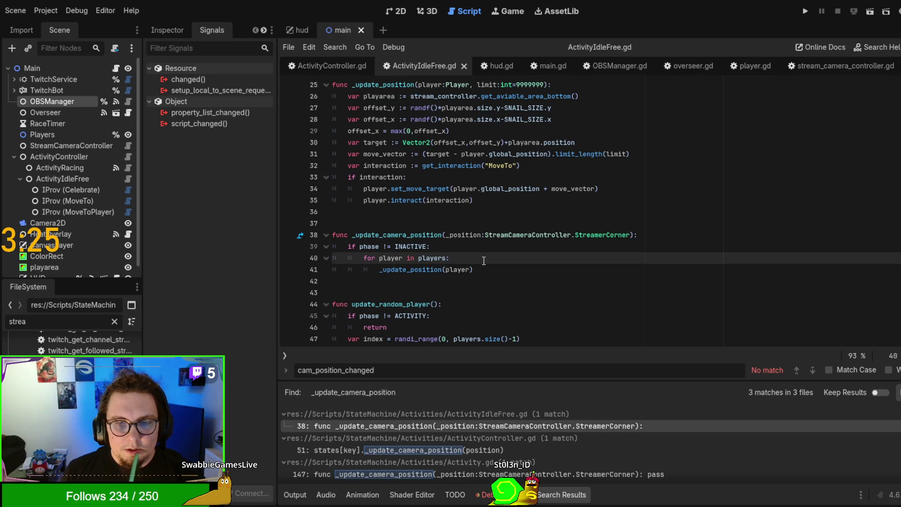
scroll(483, 224, down, 2)
click(412, 200)
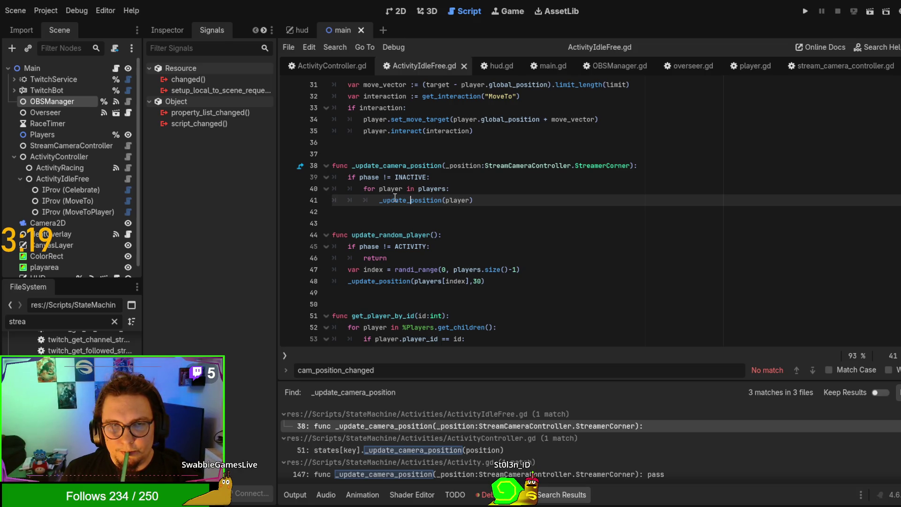
key(alt+Left)
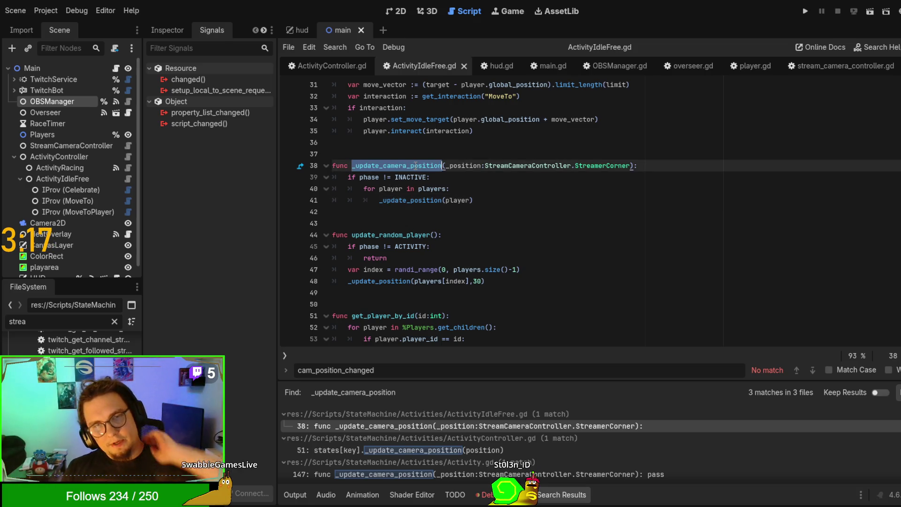
scroll(469, 220, up, 4)
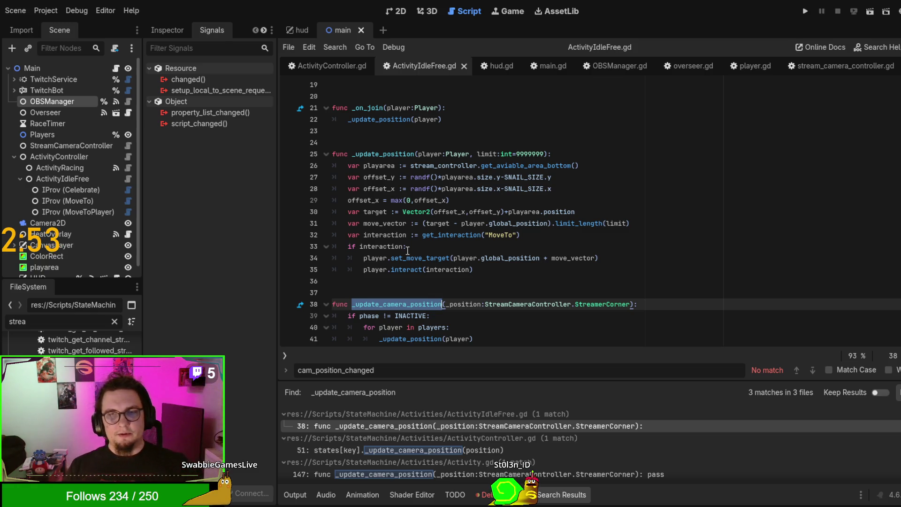
double_click(501, 165)
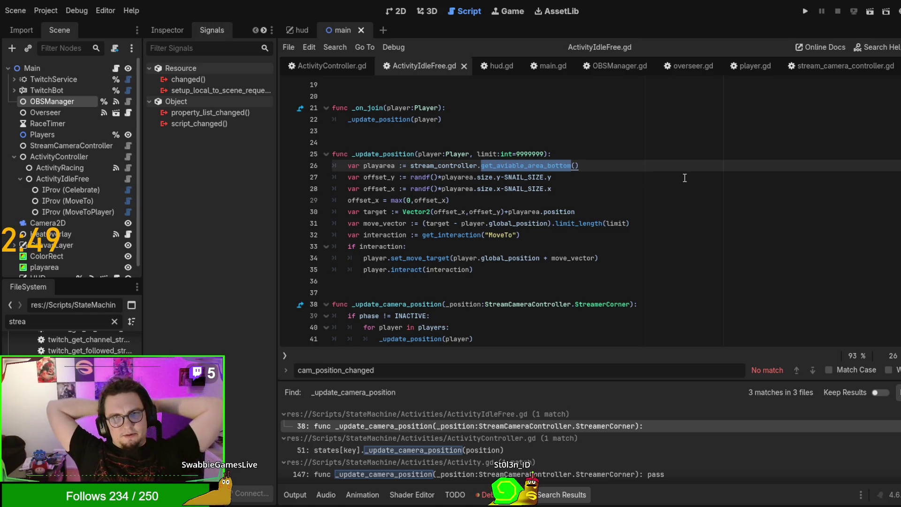
key(F5)
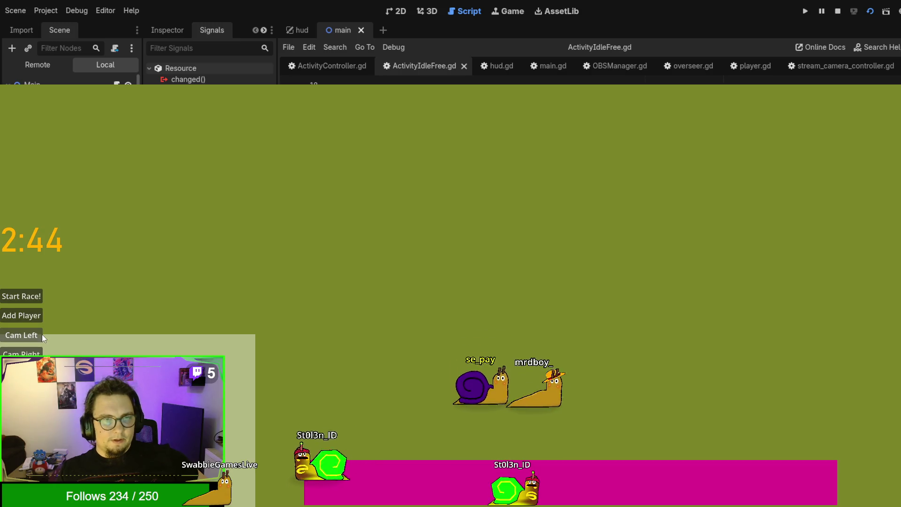
Pan the stream camera with Cam Left in the running game, then stop it with F8
click(40, 336)
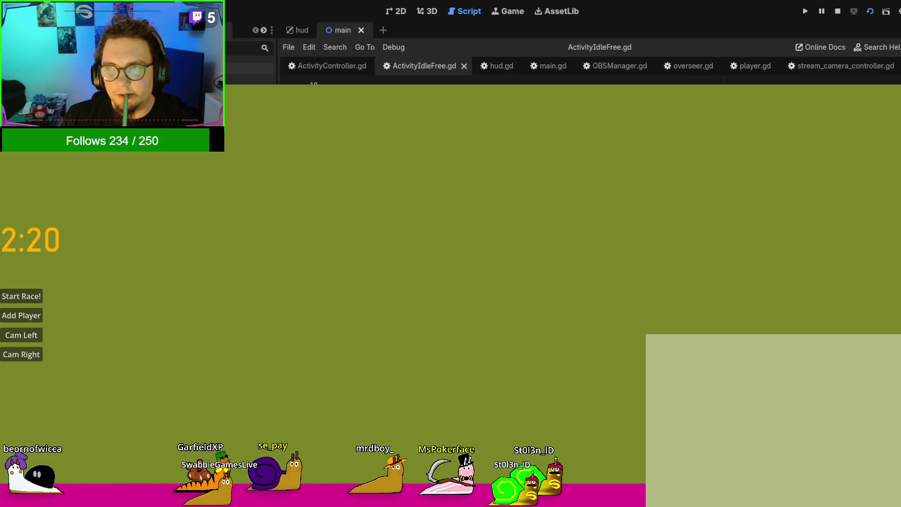
key(F8)
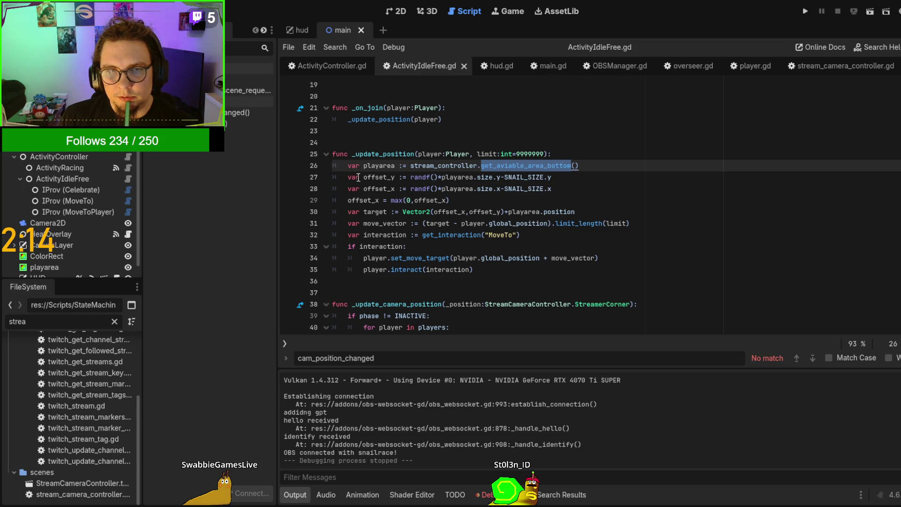
Jump from line 26 to get_aviable_area_bottom's definition in stream_camera_controller.gd and inspect its BOTTOM_RIGHT case
double_click(439, 166)
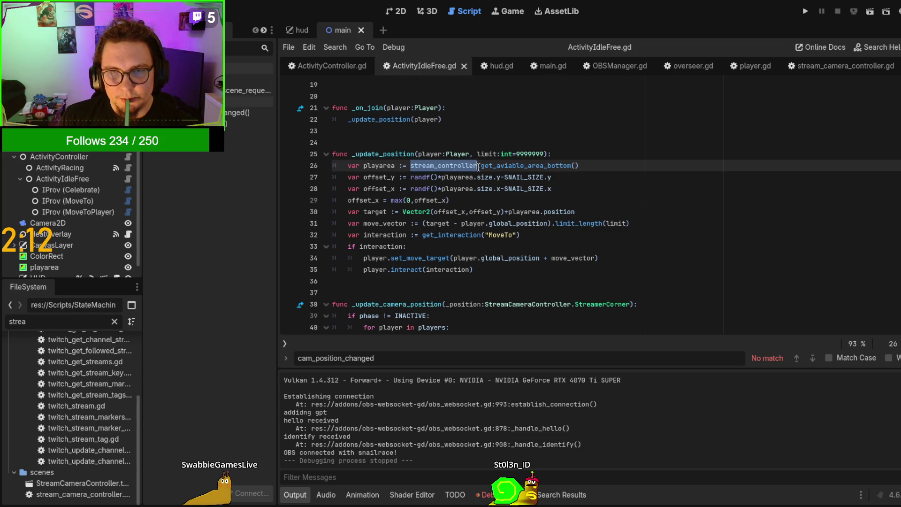
click(512, 165)
ctrl+click(514, 165)
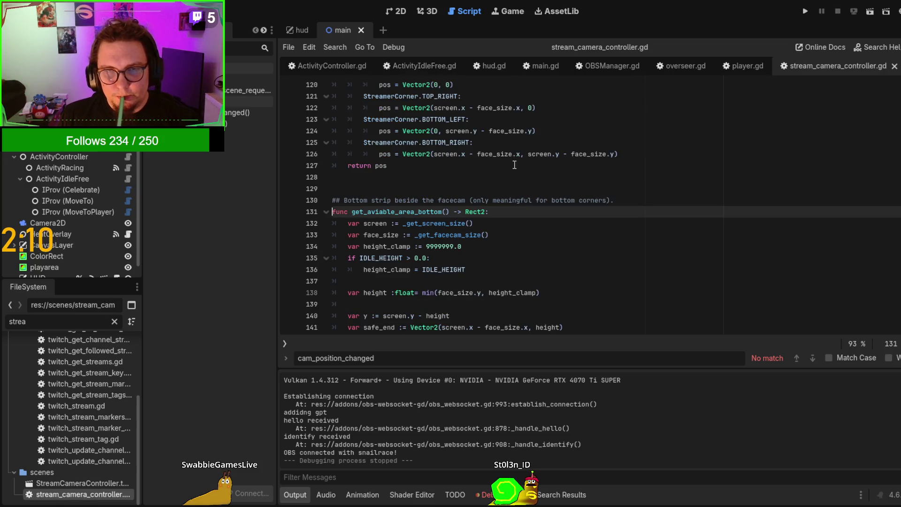
scroll(539, 221, down, 4)
drag(527, 266, 516, 235)
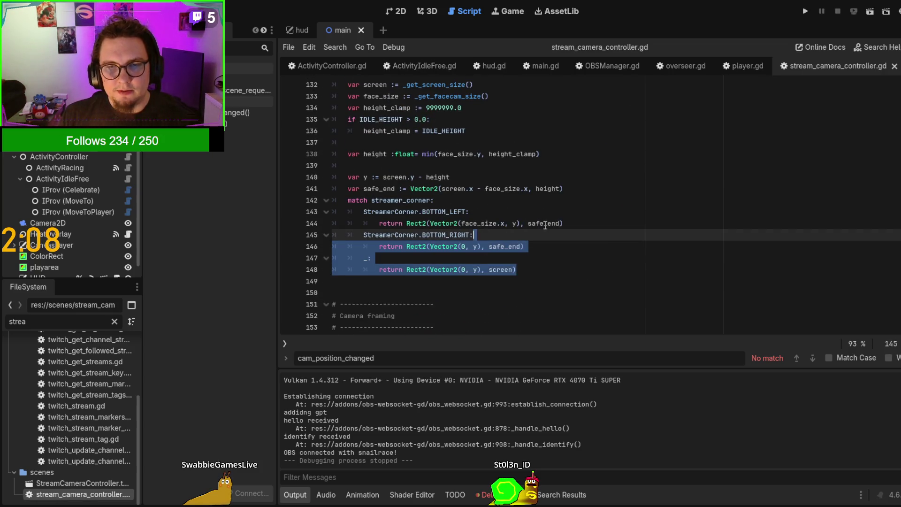
click(499, 281)
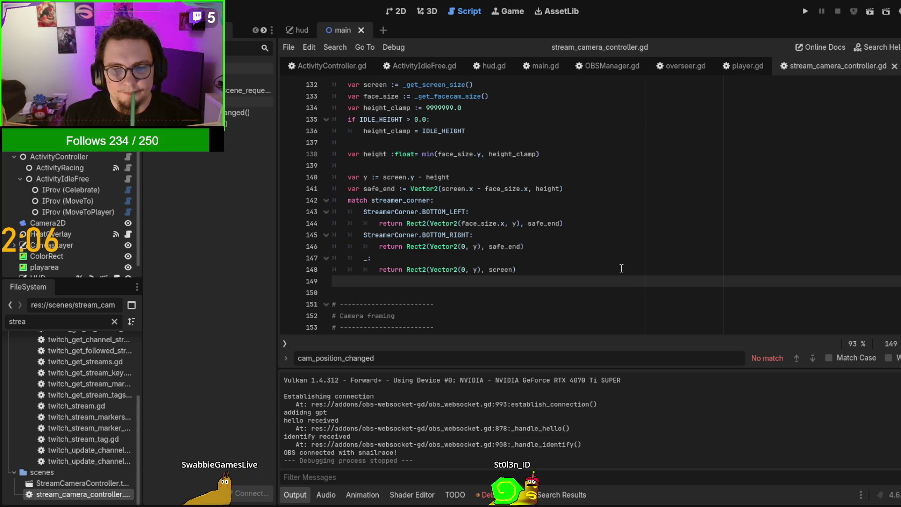
scroll(610, 269, up, 1)
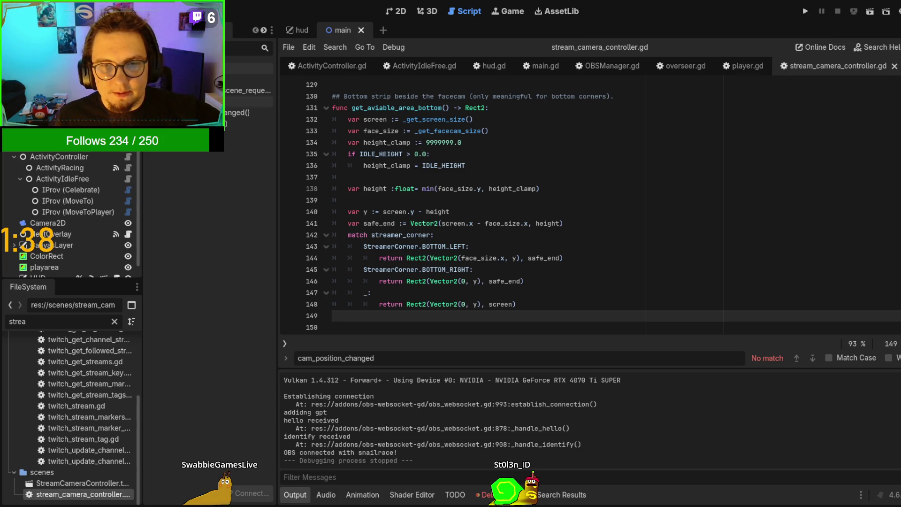
Examine the BOTTOM_LEFT case, uses of the height variable, and get_facecam_position's corner match block
click(563, 258)
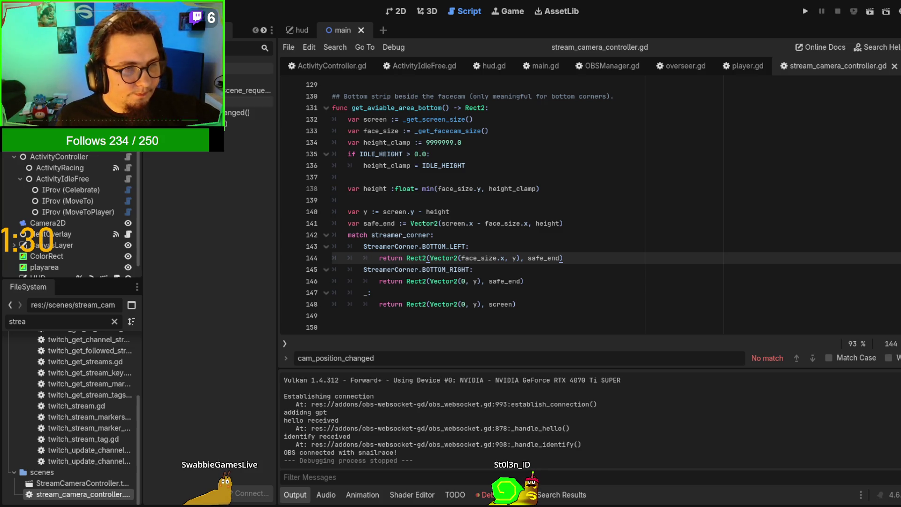
click(470, 246)
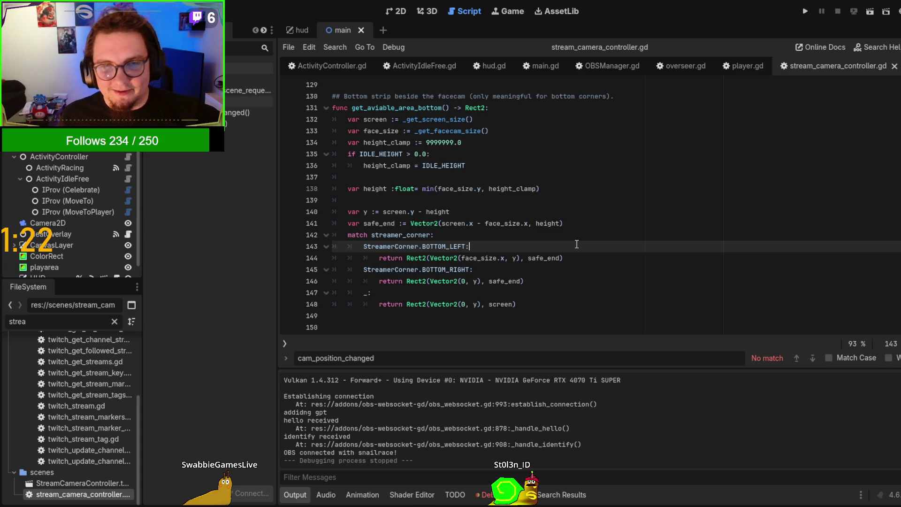
scroll(576, 244, up, 2)
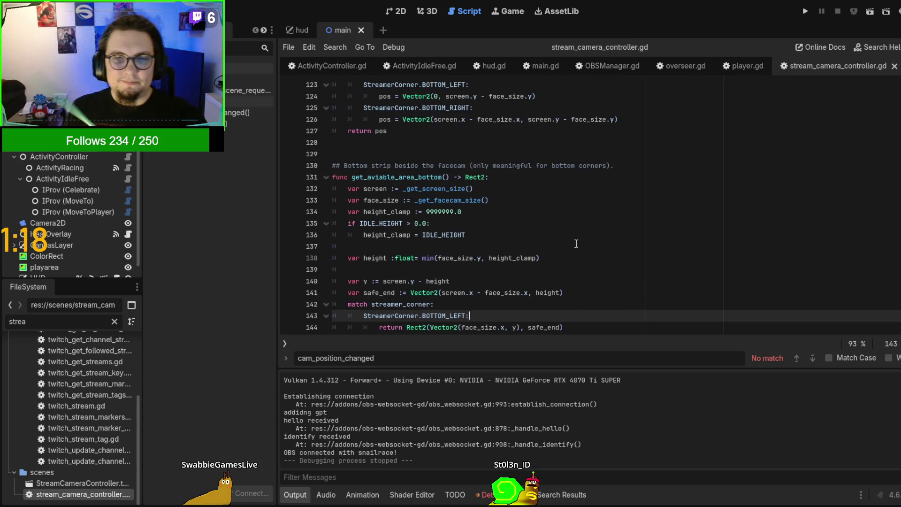
scroll(512, 228, up, 1)
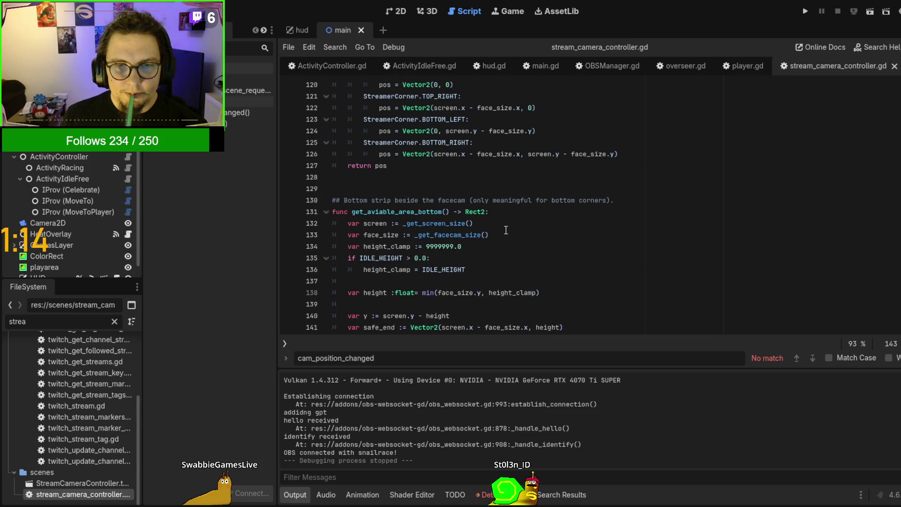
scroll(516, 237, down, 1)
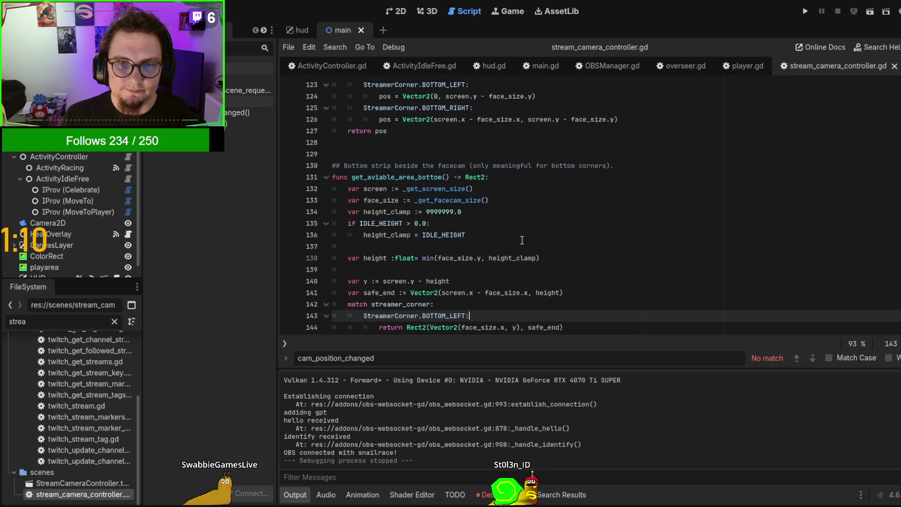
scroll(522, 240, down, 2)
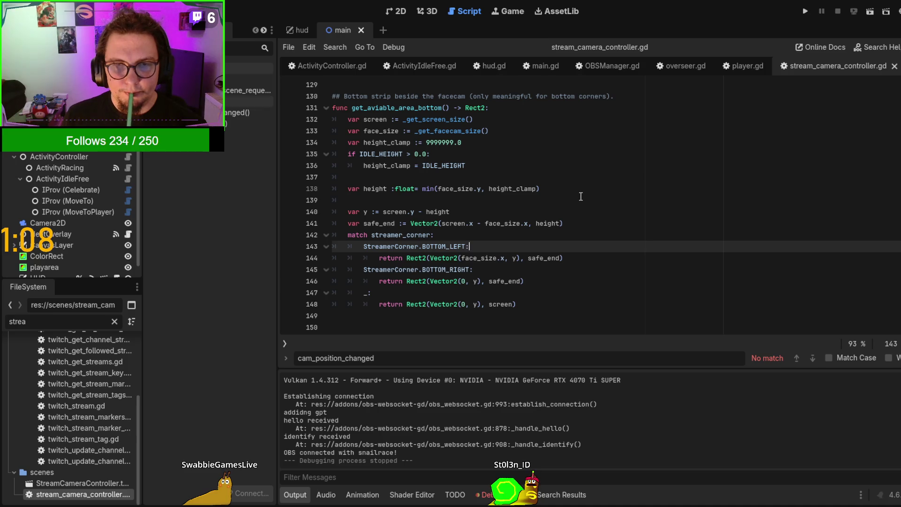
double_click(375, 189)
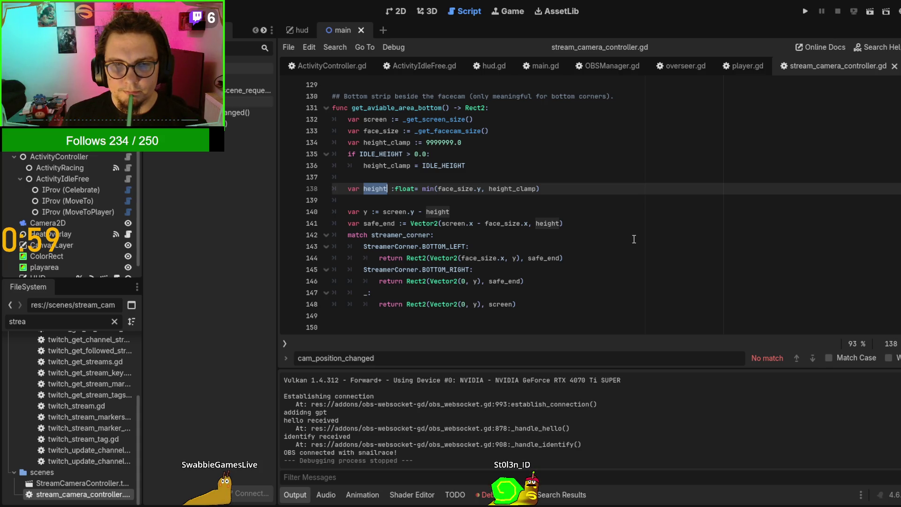
scroll(633, 239, up, 1)
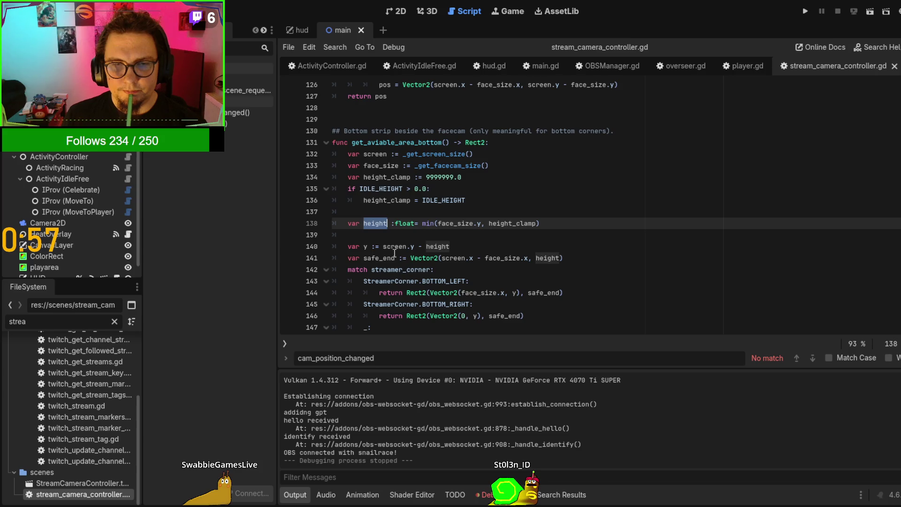
scroll(398, 253, down, 1)
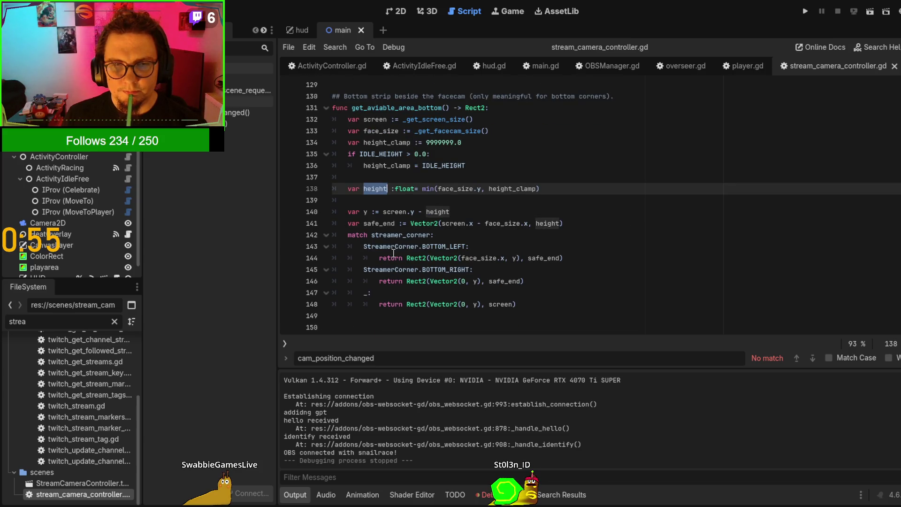
scroll(394, 253, up, 3)
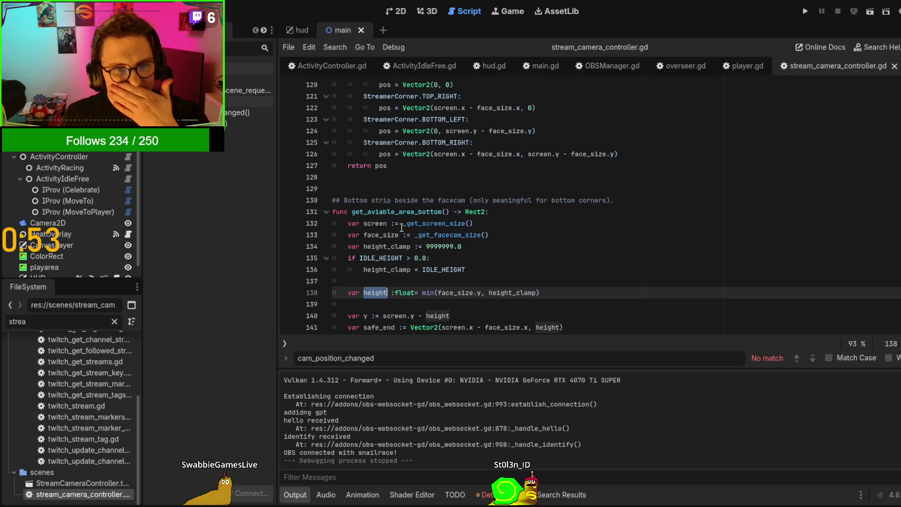
scroll(402, 228, up, 3)
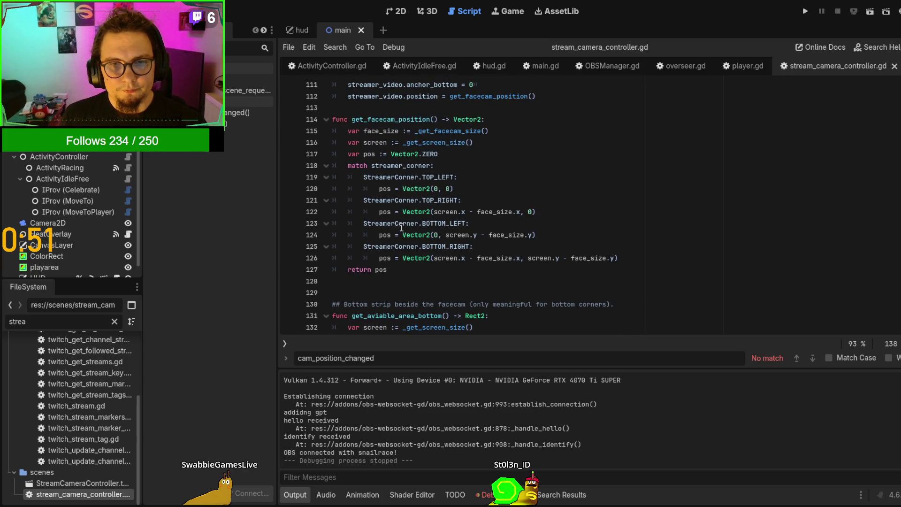
drag(391, 166, 480, 272)
click(480, 272)
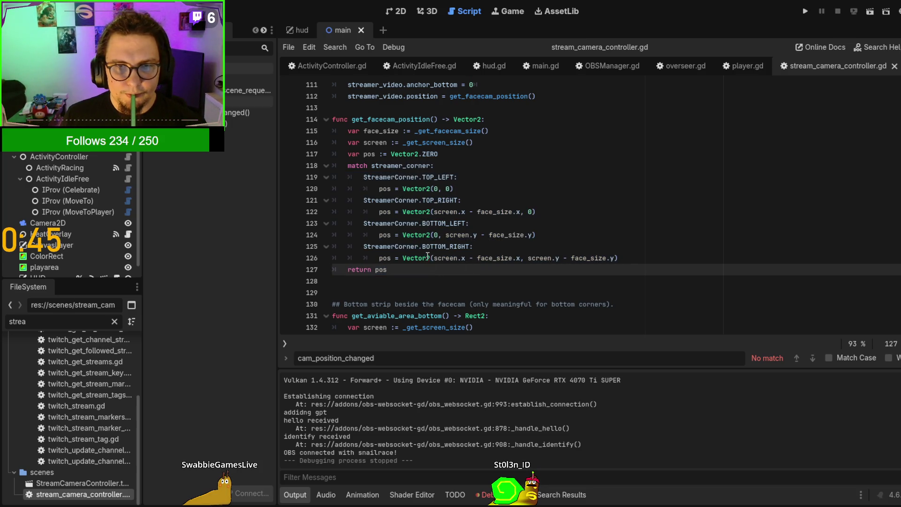
Highlight get_facecam_position, _get_facecam_size and move_streamer_down, working up toward _ready and _notification
double_click(371, 120)
scroll(475, 263, up, 5)
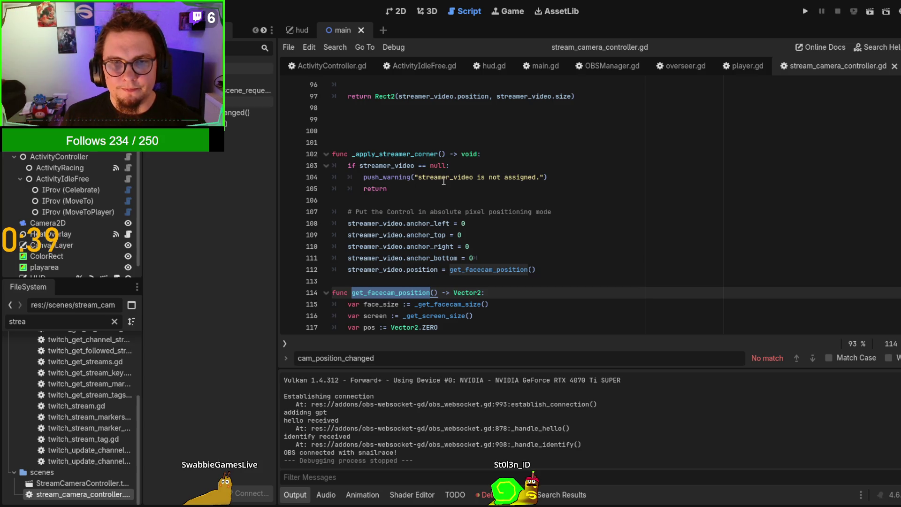
scroll(444, 181, up, 6)
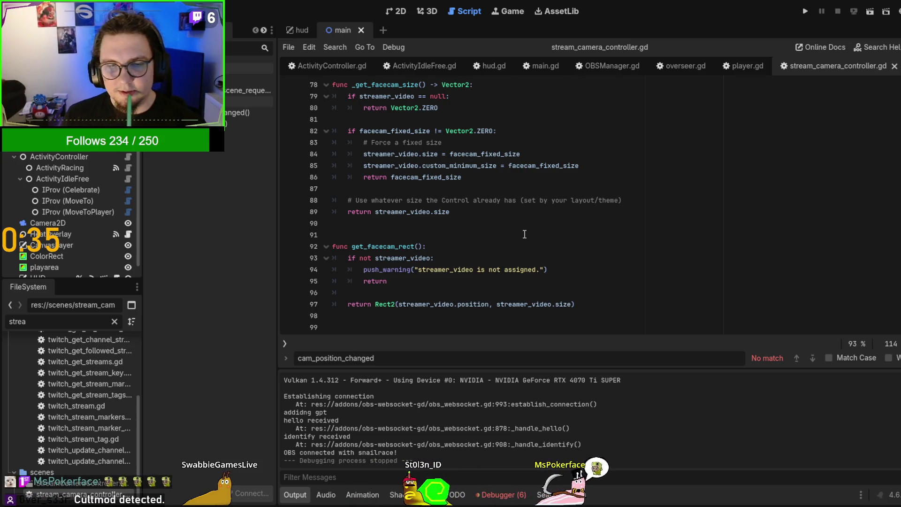
scroll(521, 244, up, 3)
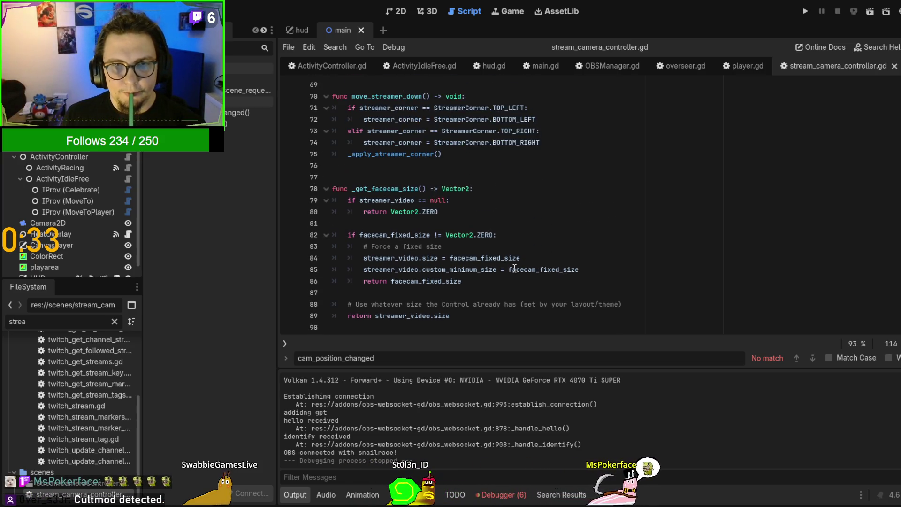
double_click(391, 190)
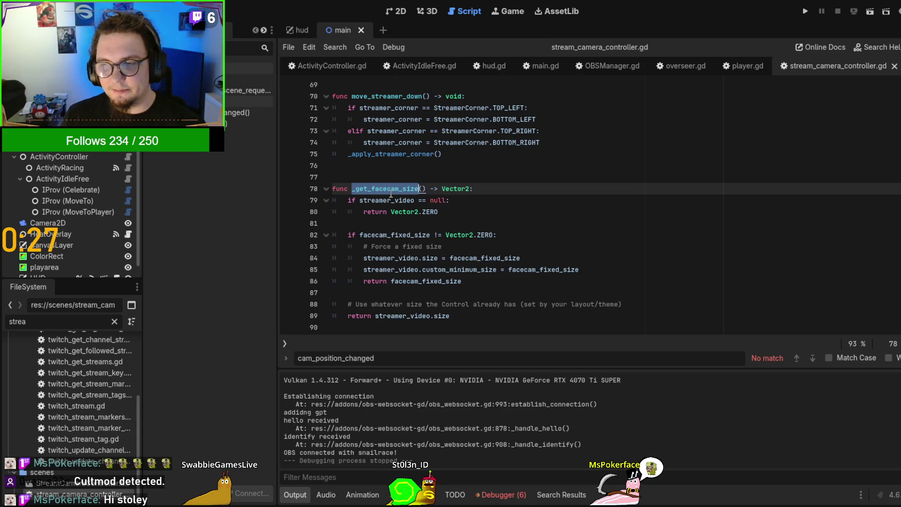
scroll(409, 206, up, 1)
scroll(504, 230, up, 2)
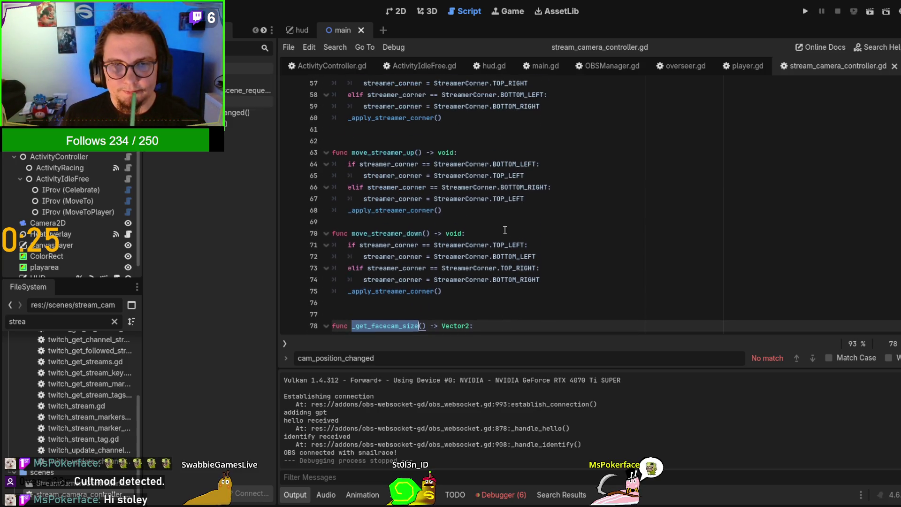
double_click(386, 234)
scroll(614, 274, up, 2)
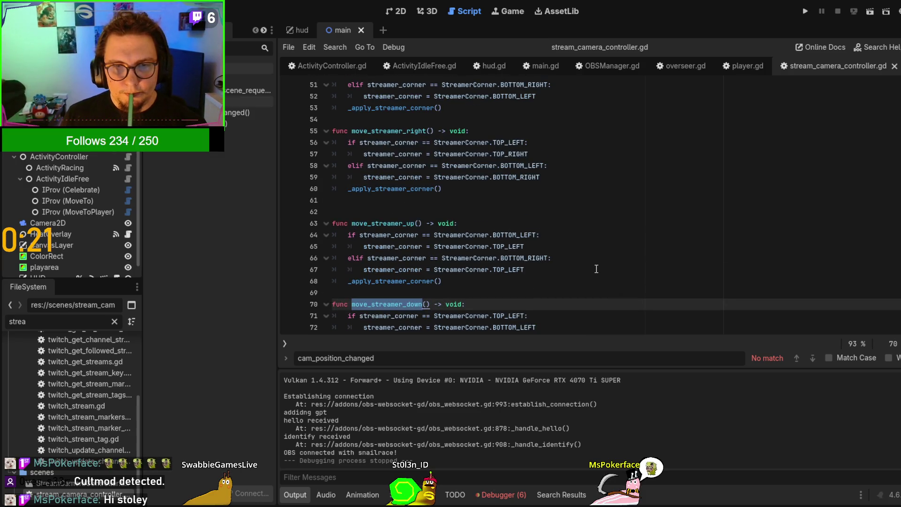
scroll(596, 269, up, 5)
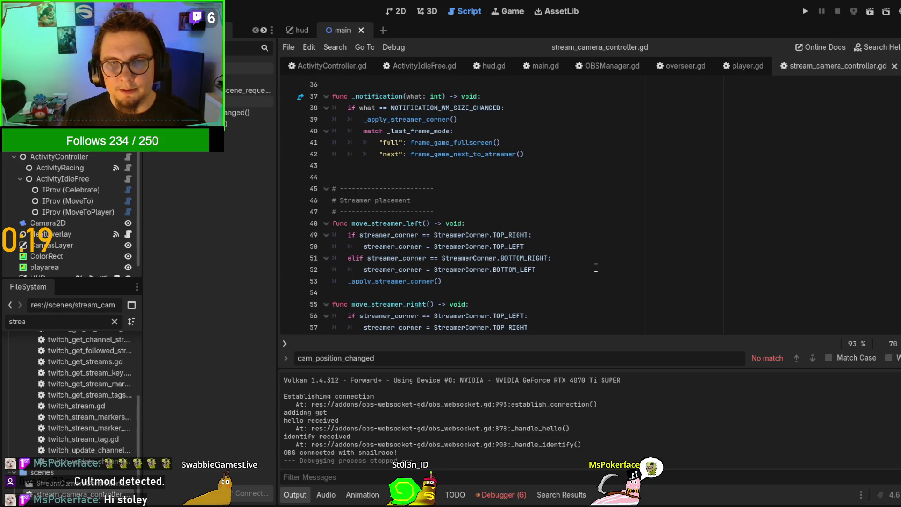
scroll(596, 268, up, 1)
scroll(596, 268, up, 1)
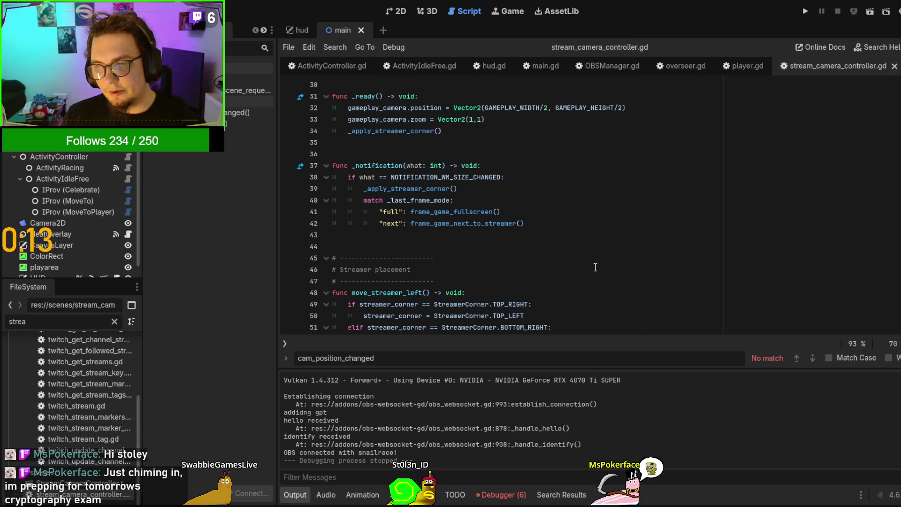
scroll(595, 267, down, 1)
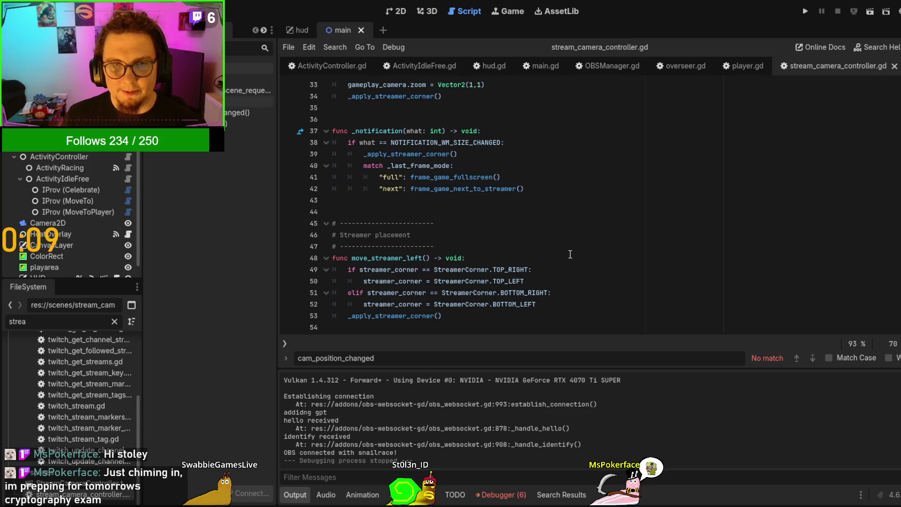
scroll(570, 255, up, 1)
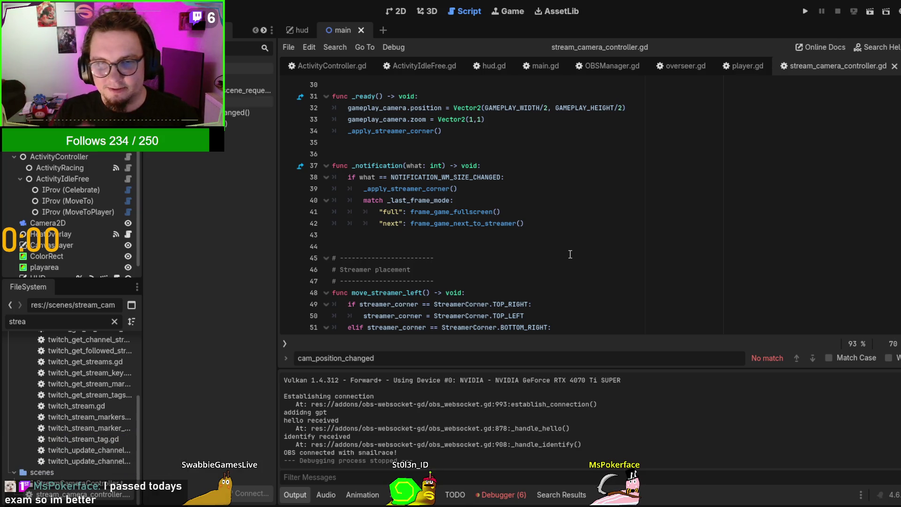
scroll(570, 254, up, 3)
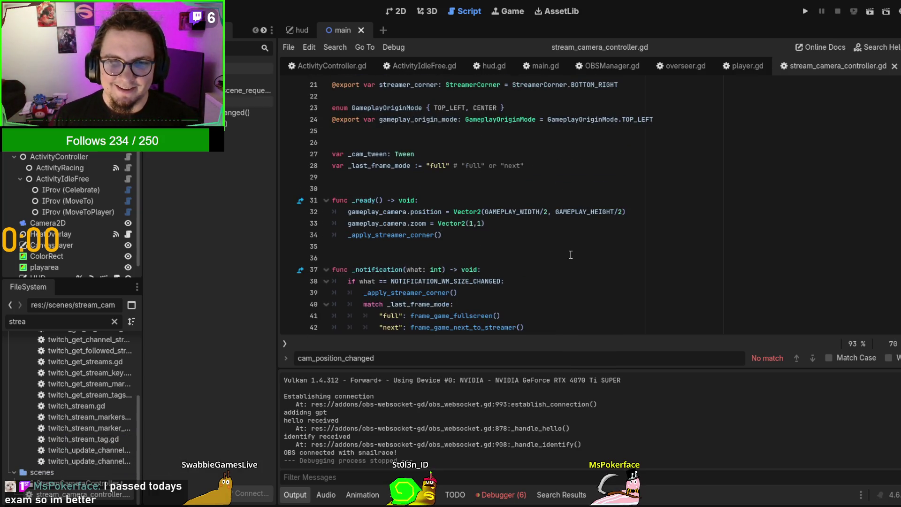
Inspect _ready's _apply_streamer_corner calls and _notification's NOTIFICATION_WM_SIZE_CHANGED framing calls
scroll(570, 255, up, 1)
double_click(389, 245)
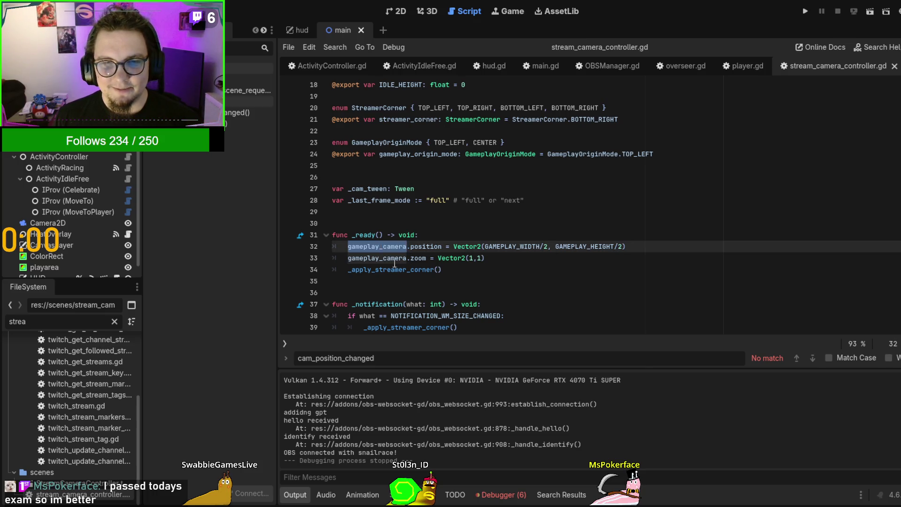
double_click(382, 258)
double_click(385, 270)
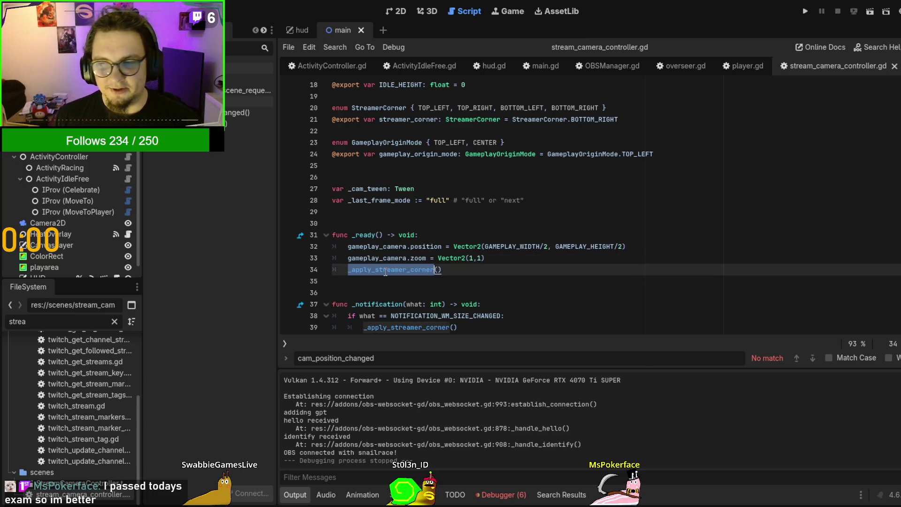
scroll(515, 237, down, 3)
click(515, 236)
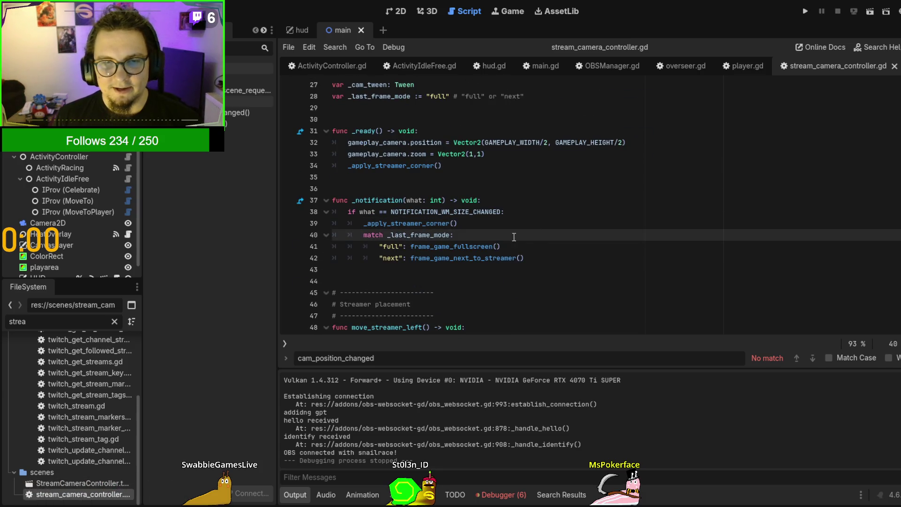
click(498, 227)
double_click(476, 214)
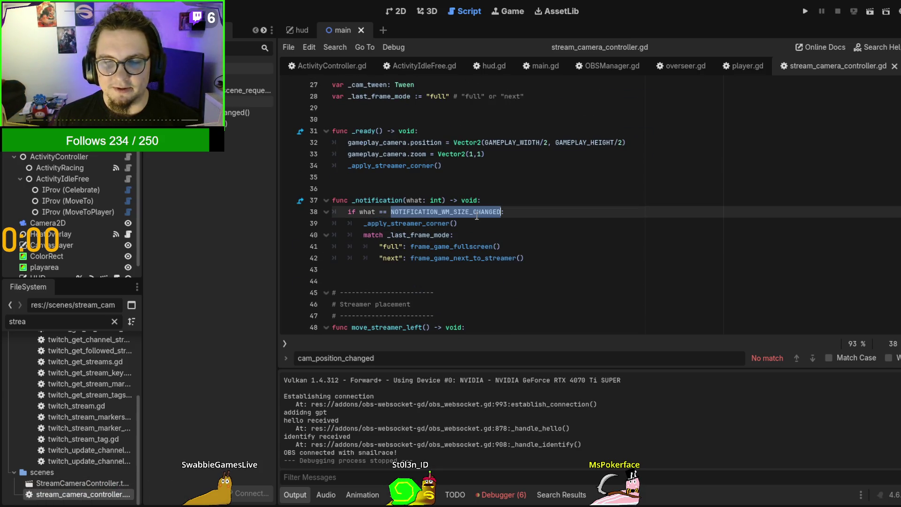
double_click(480, 247)
double_click(488, 258)
Review the corner cases on lines 272–274, then bring up OBSManager.gd
scroll(540, 254, down, 7)
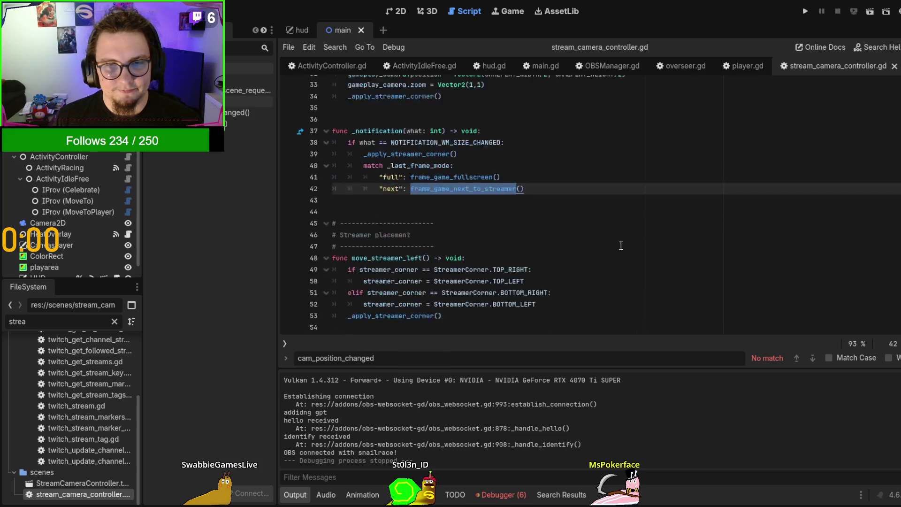
scroll(621, 246, up, 5)
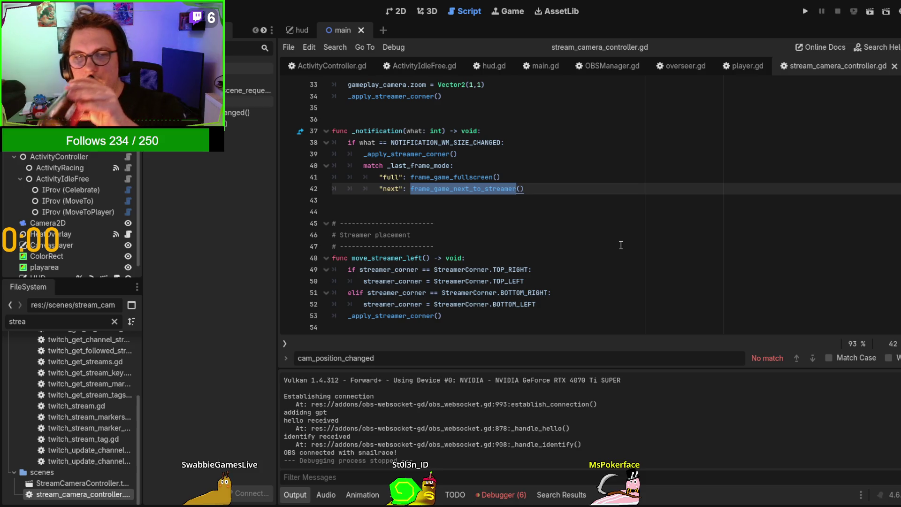
scroll(610, 225, down, 10)
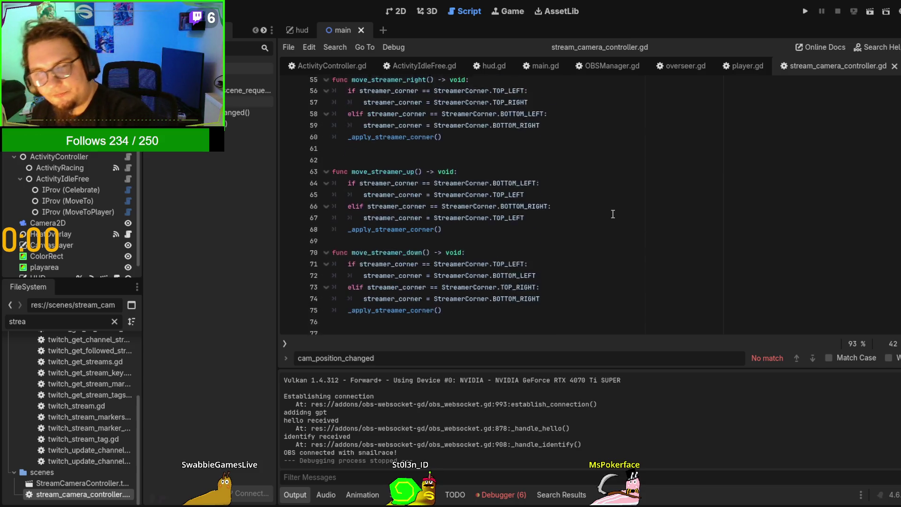
scroll(612, 214, down, 8)
scroll(612, 214, down, 20)
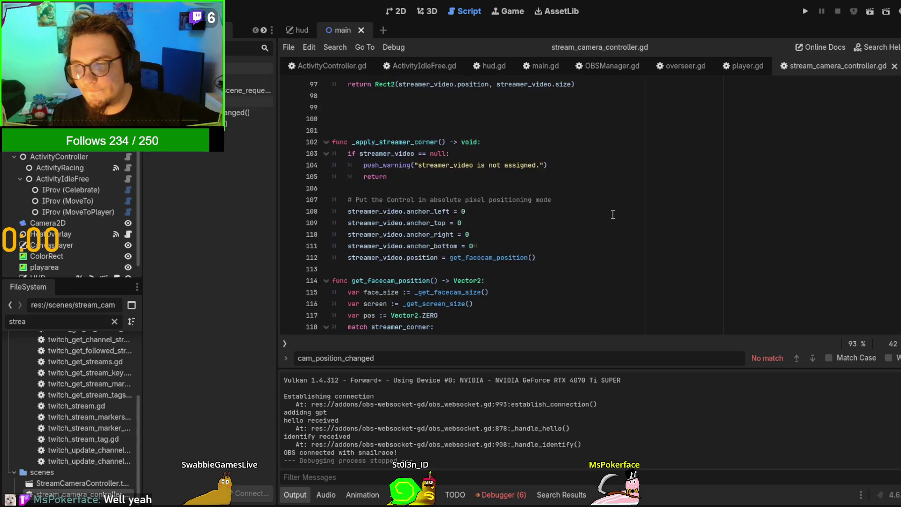
scroll(612, 214, down, 20)
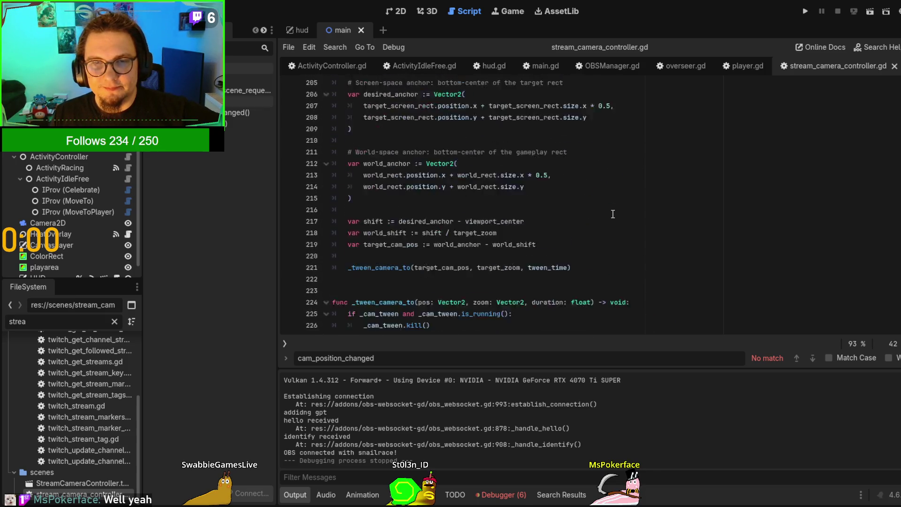
scroll(612, 214, up, 2)
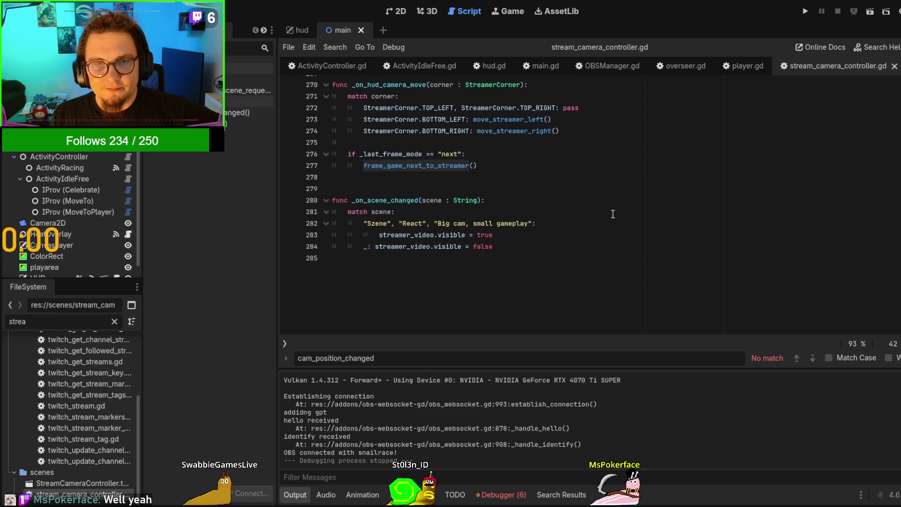
scroll(424, 238, up, 2)
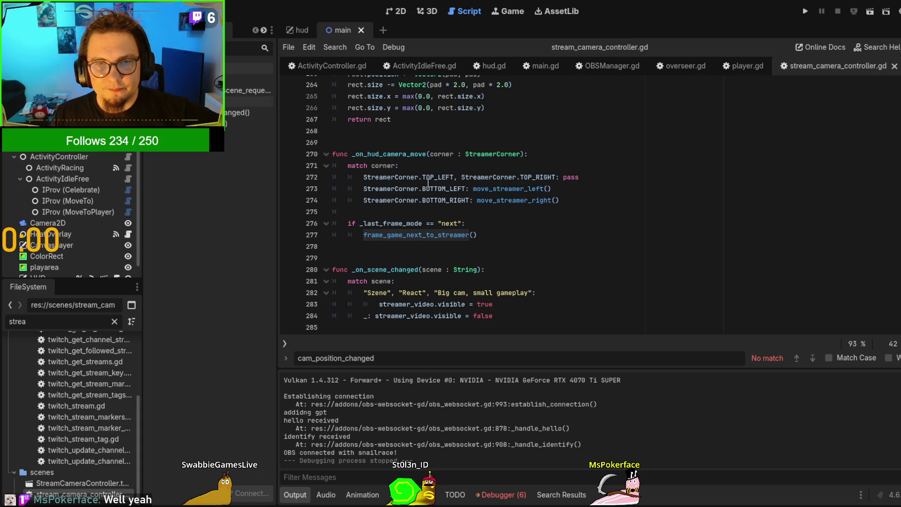
drag(401, 166, 587, 207)
click(586, 206)
scroll(586, 206, up, 3)
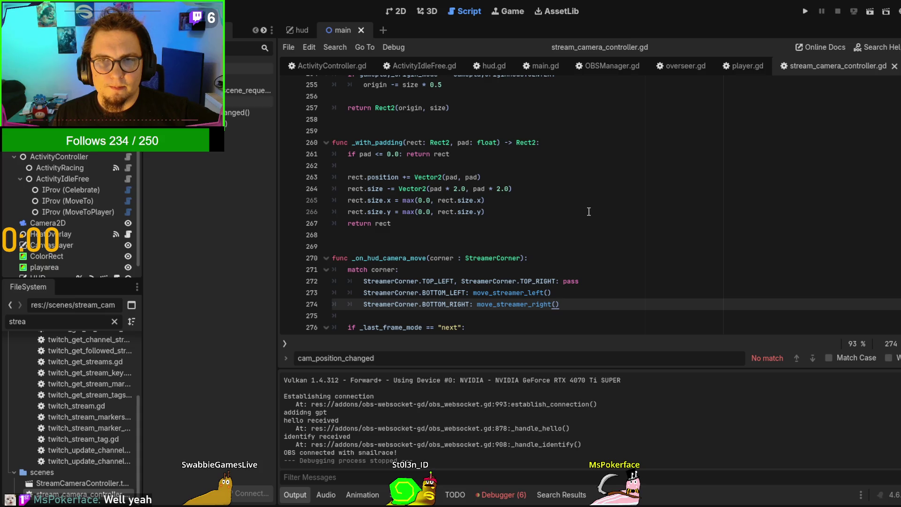
click(593, 69)
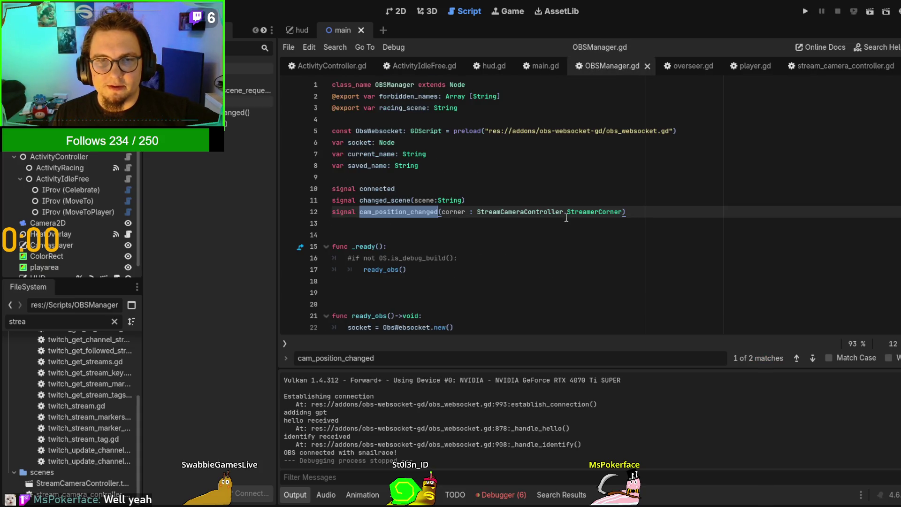
Review the filter-to-corner mappings in OBSManager.gd and jump to the cam_position_changed signal declaration
scroll(566, 226, down, 4)
scroll(567, 226, down, 2)
scroll(567, 225, down, 13)
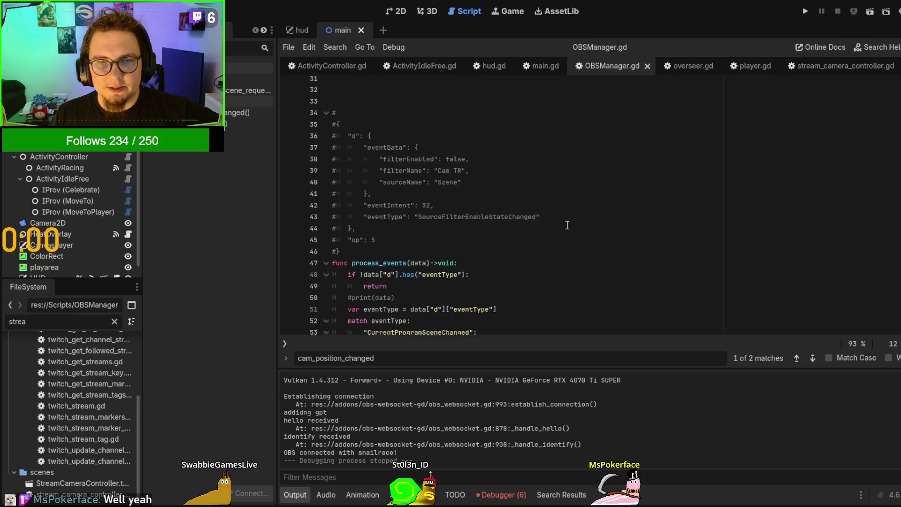
drag(577, 165, 711, 197)
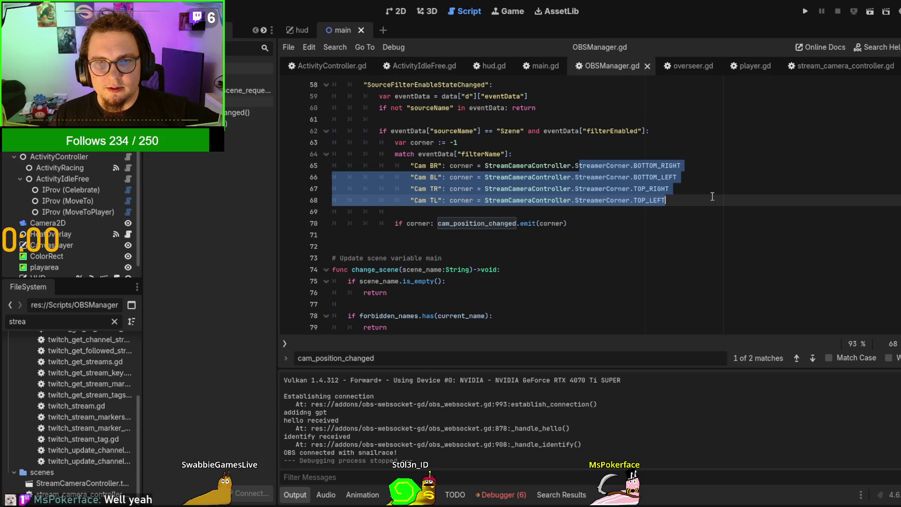
click(467, 229)
ctrl+click(474, 226)
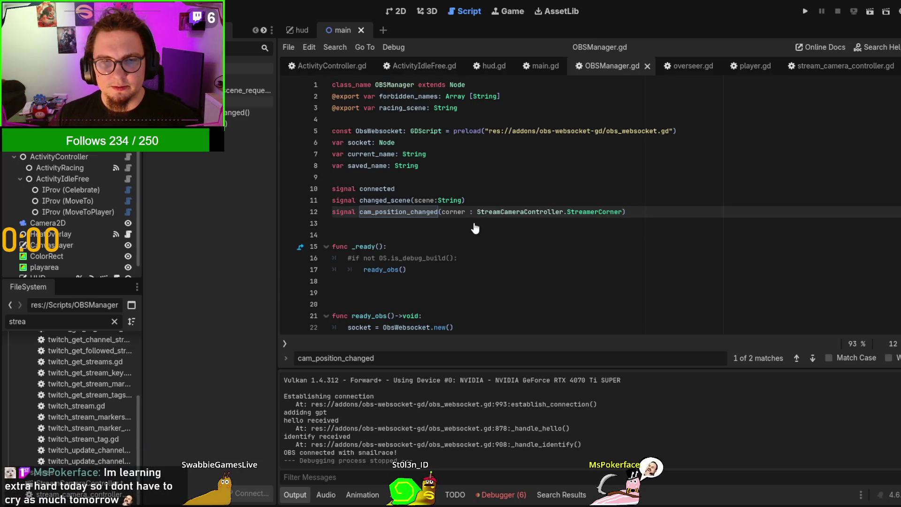
Open the main.gd handler connected to cam_position_changed and inspect its _on_hud_camera_move call
double_click(388, 211)
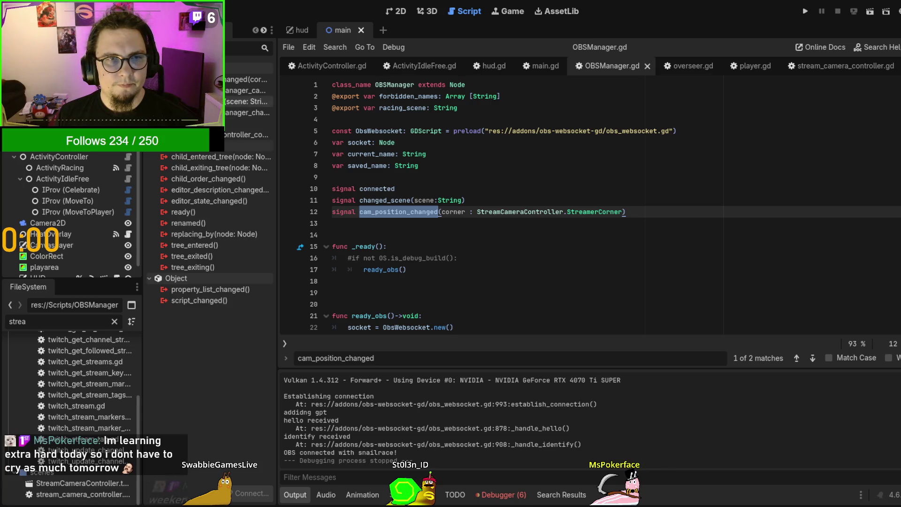
double_click(248, 90)
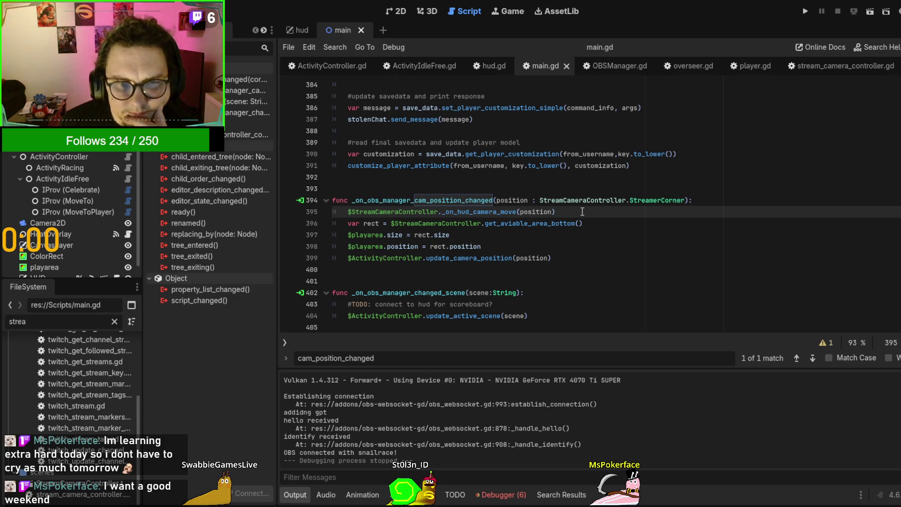
double_click(472, 212)
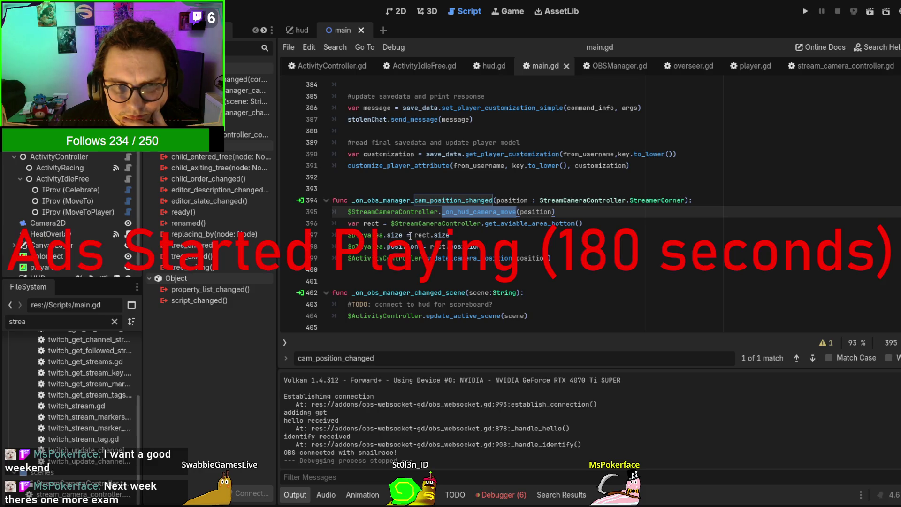
click(363, 235)
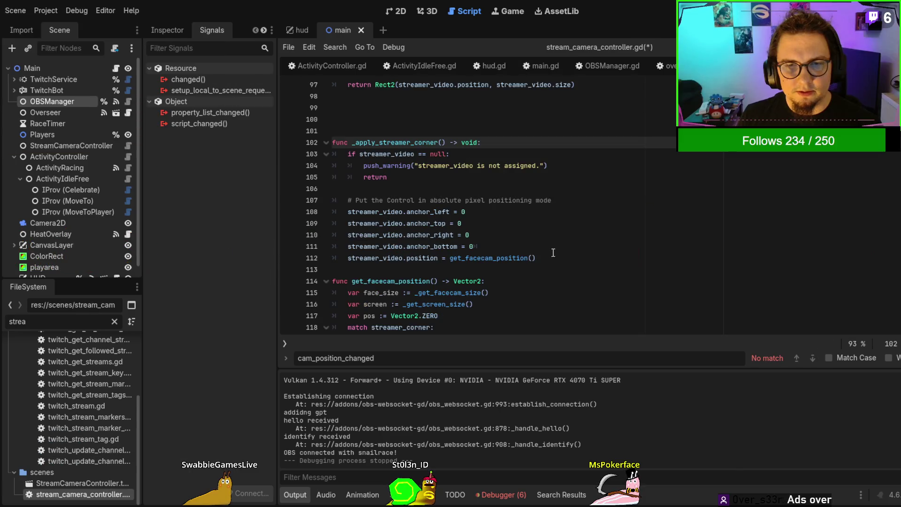
Save stream_camera_controller.gd and test-run the game with F5, then stop it with F8
click(551, 245)
click(601, 197)
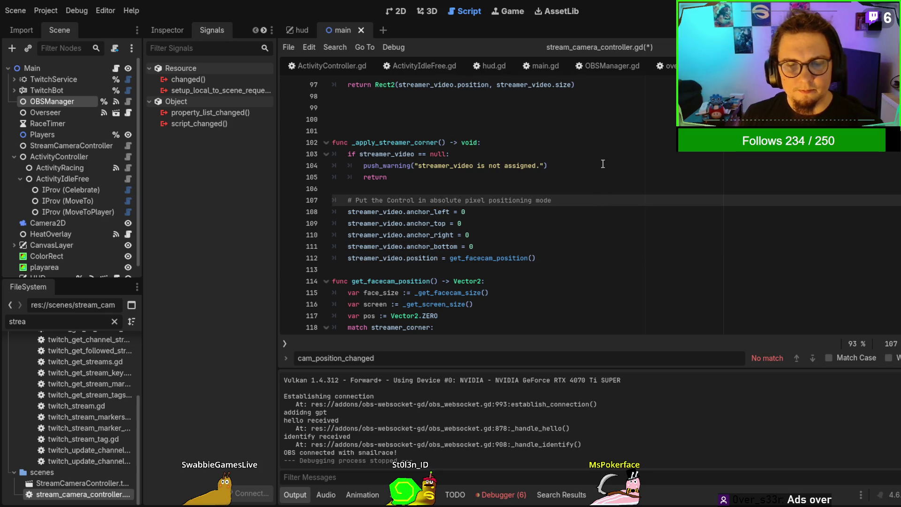
key(F5)
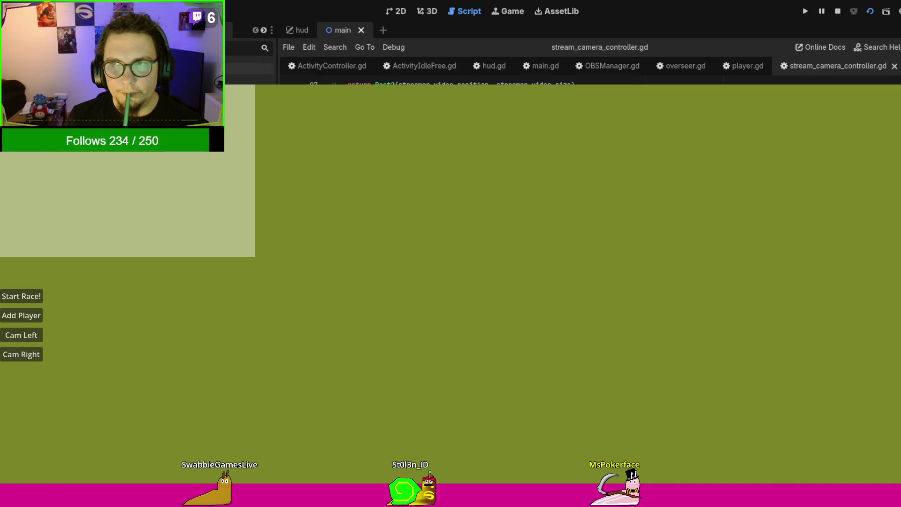
key(F8)
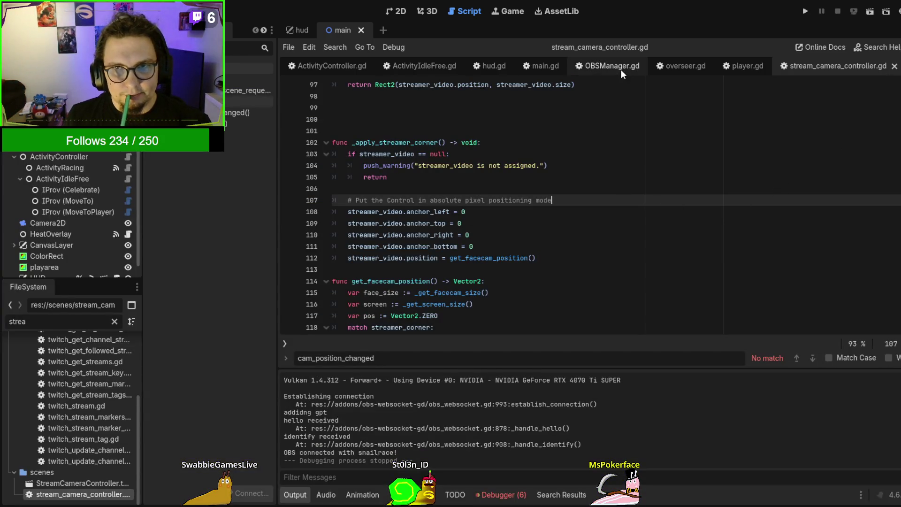
Back in OBSManager.gd, find the cam_position_changed emit and check the BOTTOM_RIGHT and BOTTOM_LEFT mappings
click(621, 70)
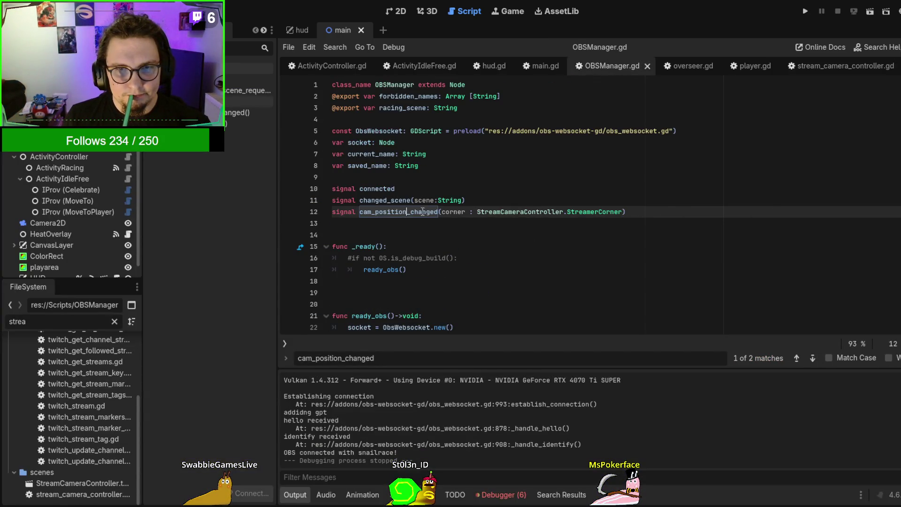
key(F3)
scroll(669, 235, up, 2)
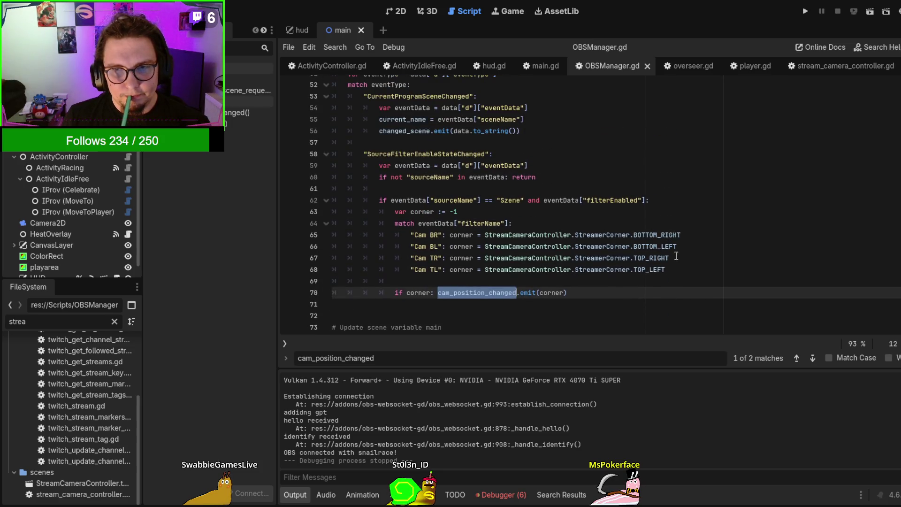
double_click(651, 234)
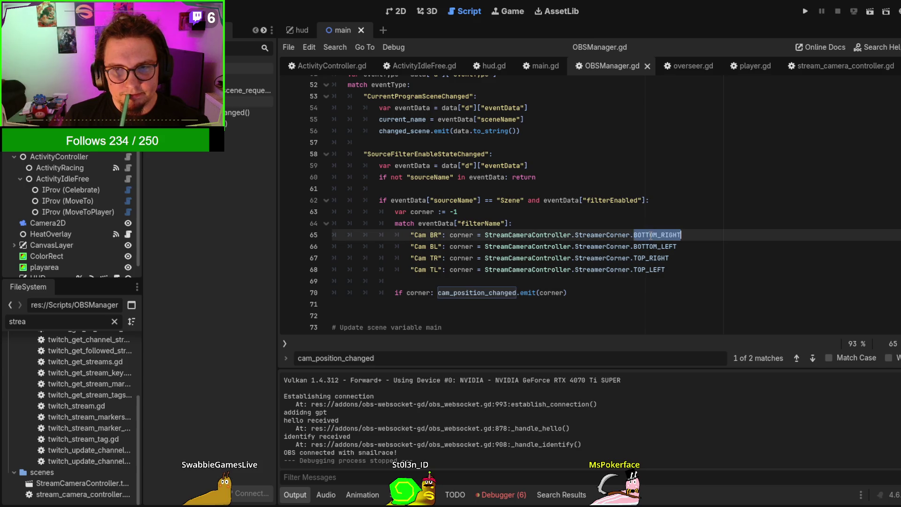
double_click(659, 258)
double_click(658, 244)
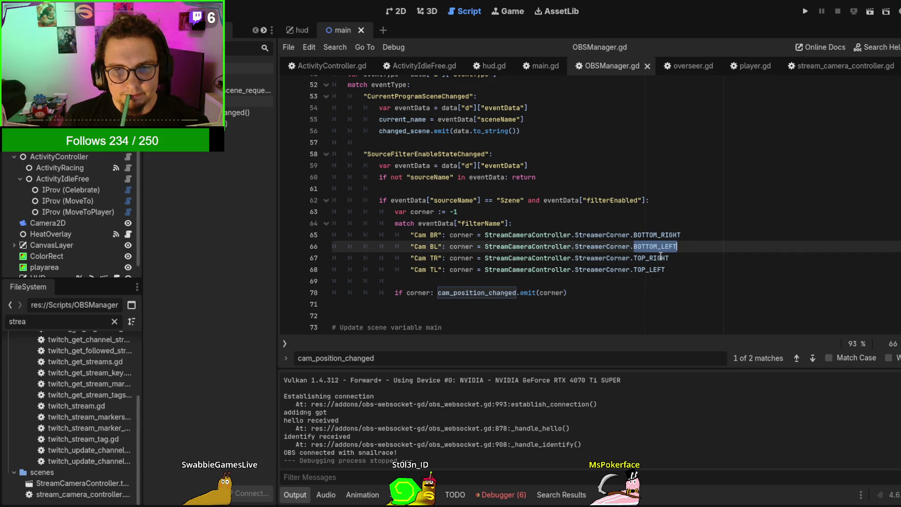
Check the TOP_RIGHT and TOP_LEFT mappings, then run the game with the line 63 breakpoint
click(660, 256)
double_click(670, 256)
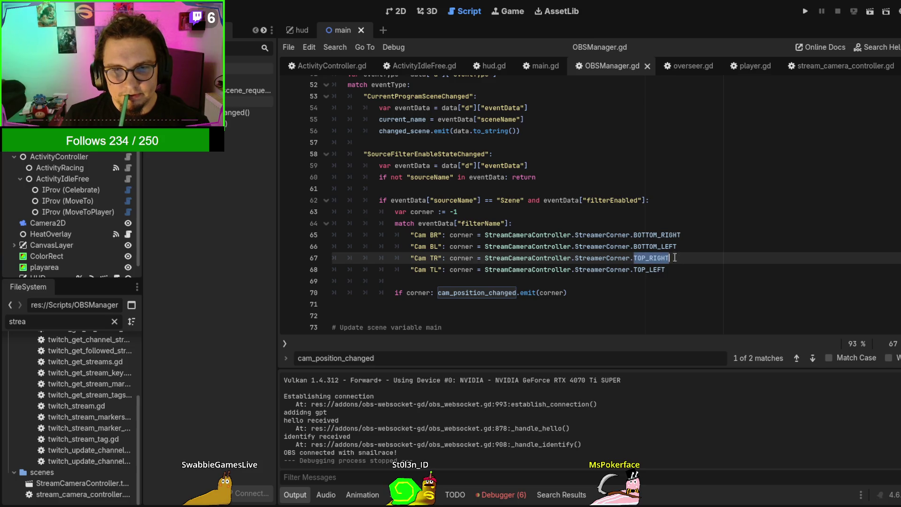
double_click(652, 269)
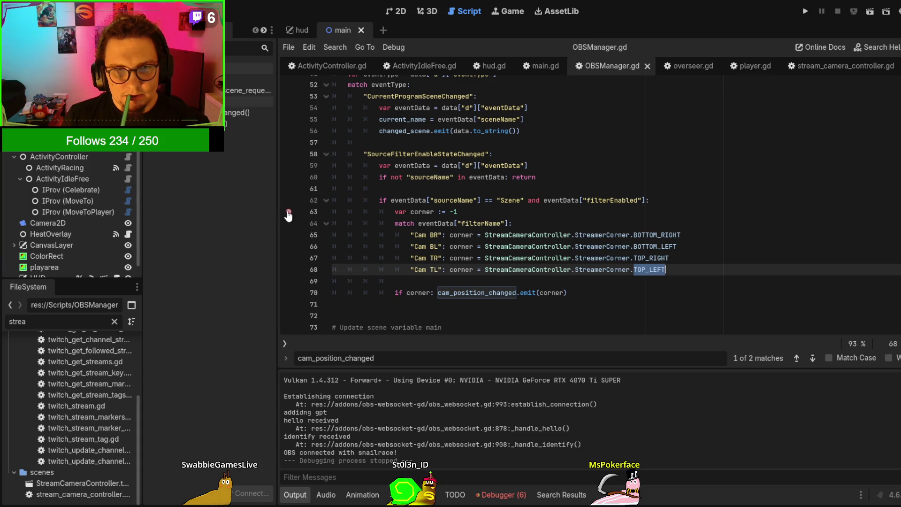
key(F5)
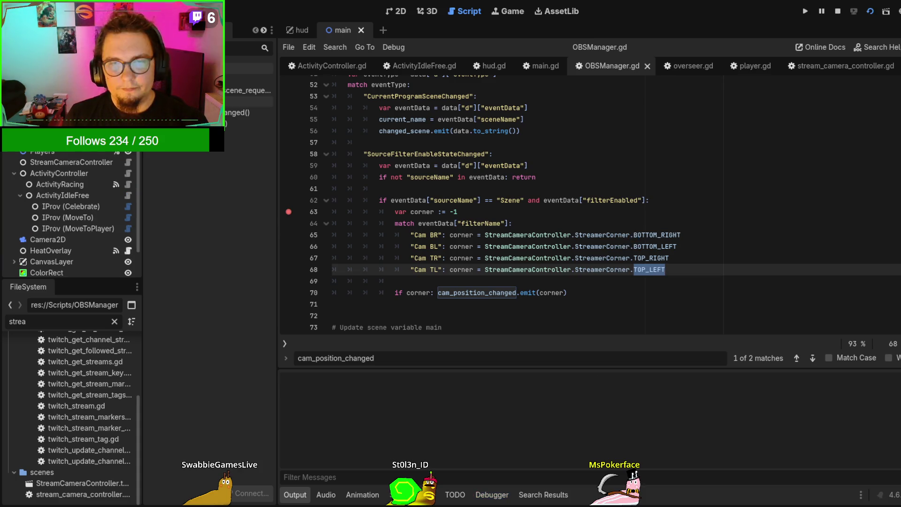
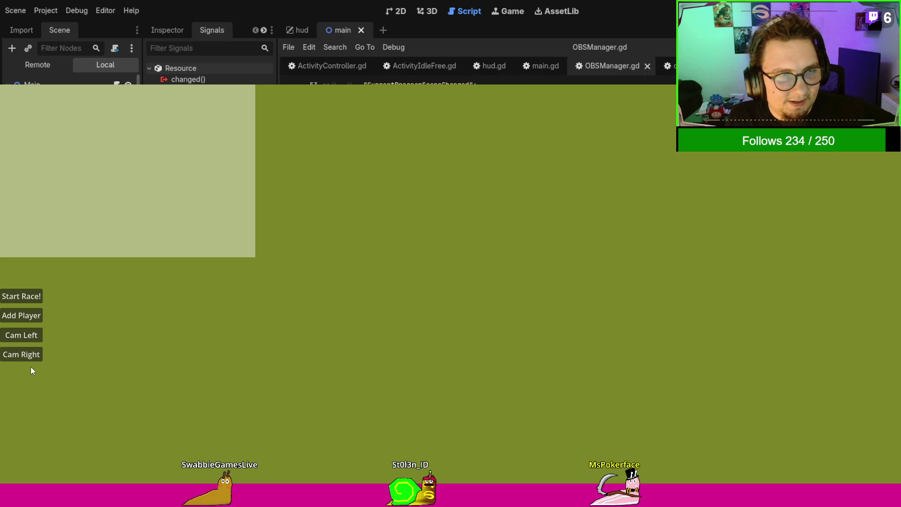
Move the camera box bottom-right, bottom-left, then bottom-right again, and stop the game
click(33, 353)
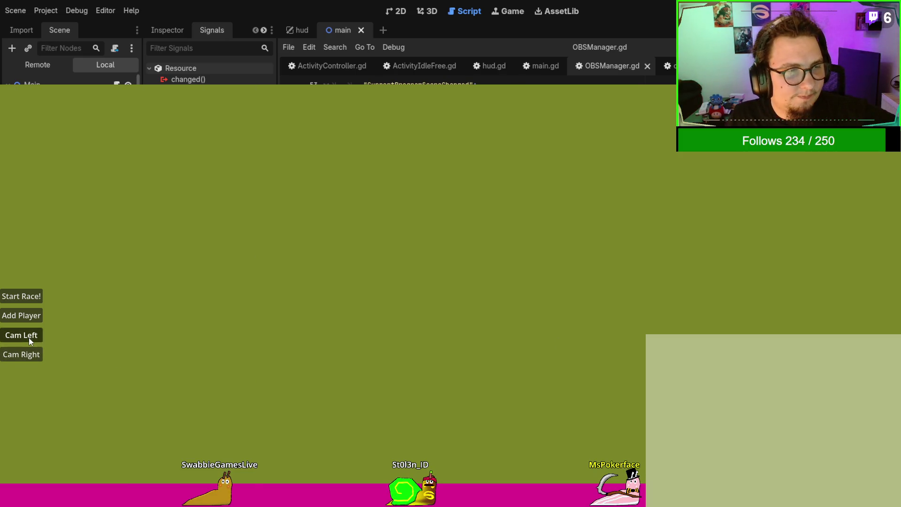
click(29, 337)
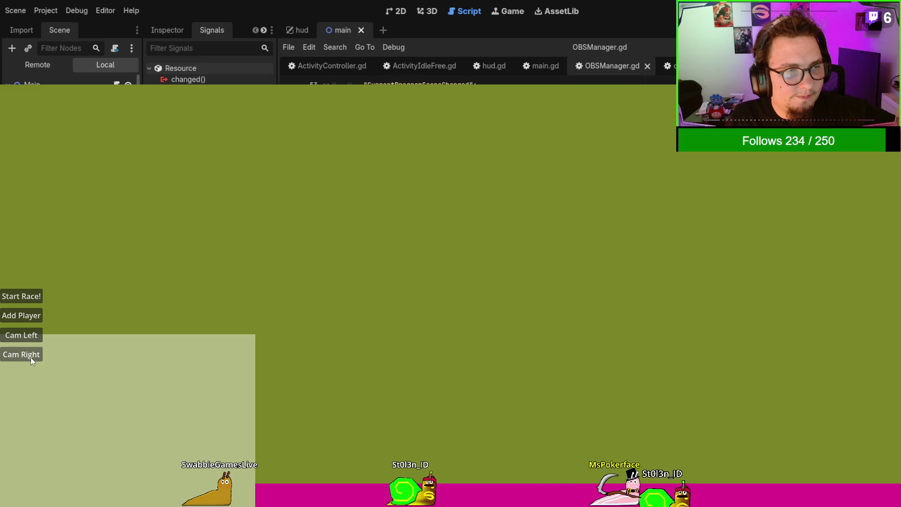
click(30, 357)
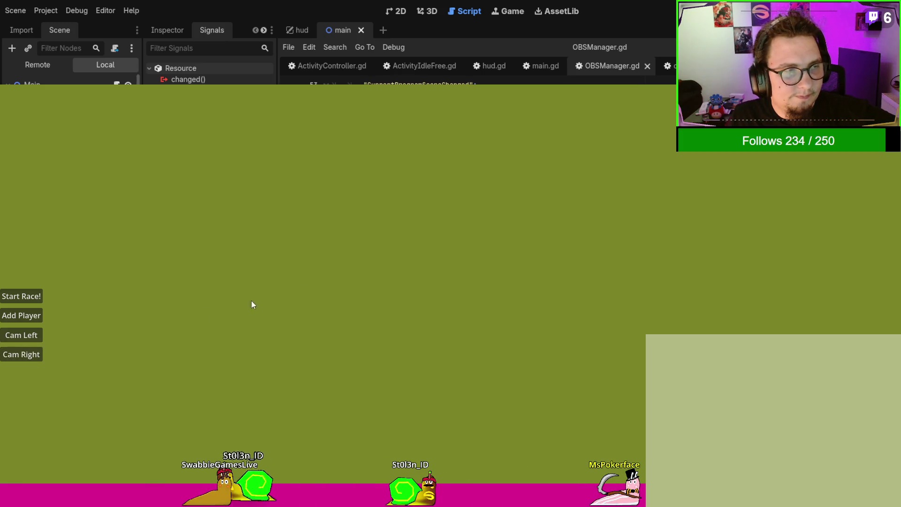
key(F8)
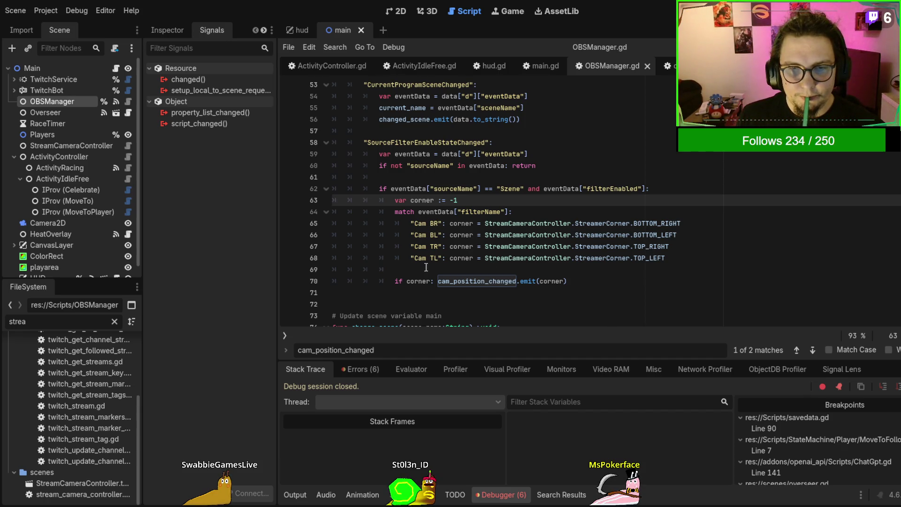
Change line 70's check to 'if corner >= 0:' and save OBSManager.gd
click(433, 280)
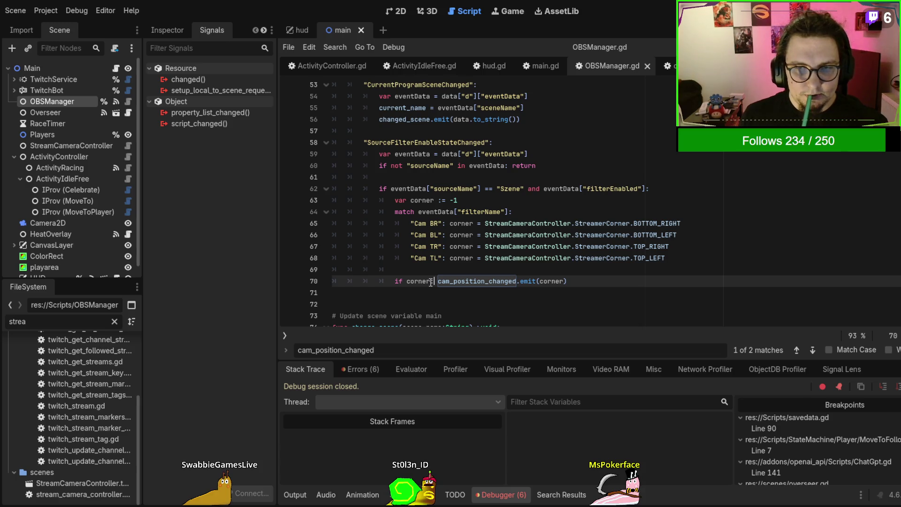
text(> 0:)
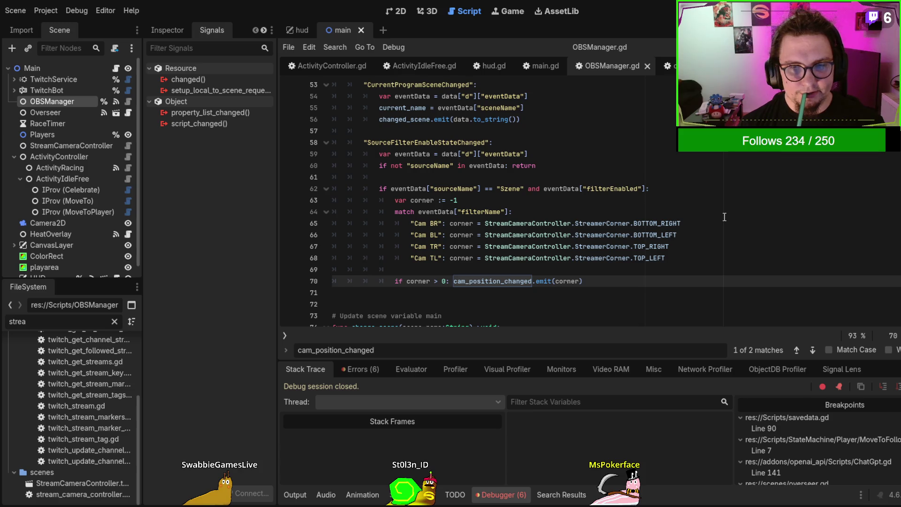
key(BackSpace)
key(BackSpace)
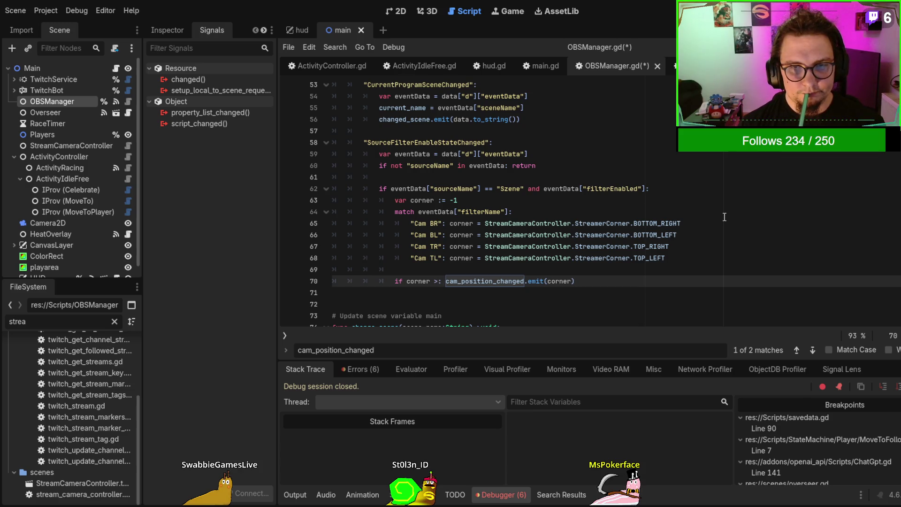
text(= 0)
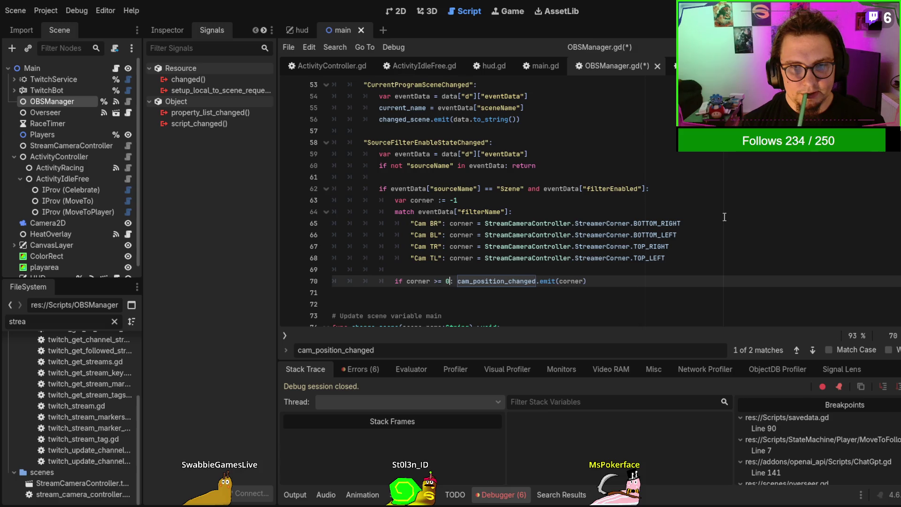
key(ctrl+s)
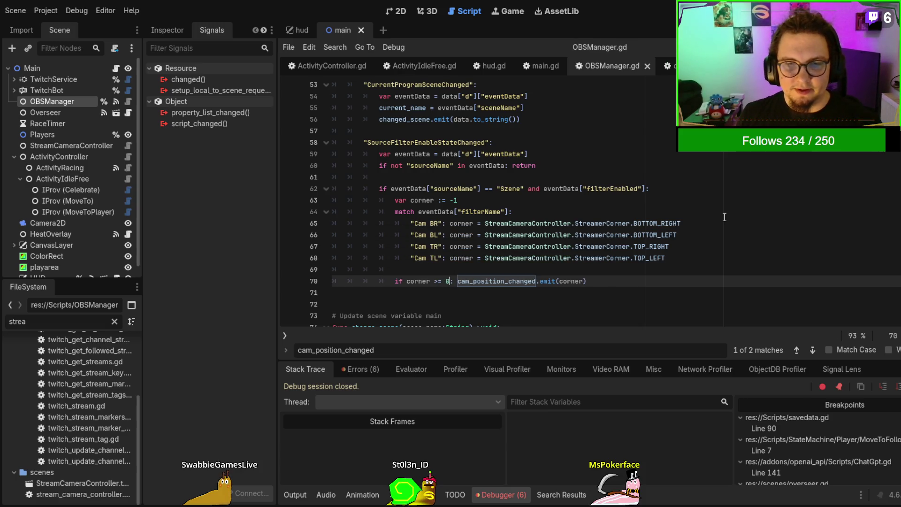
Test-run the overlay with the new check, then stop it
key(F5)
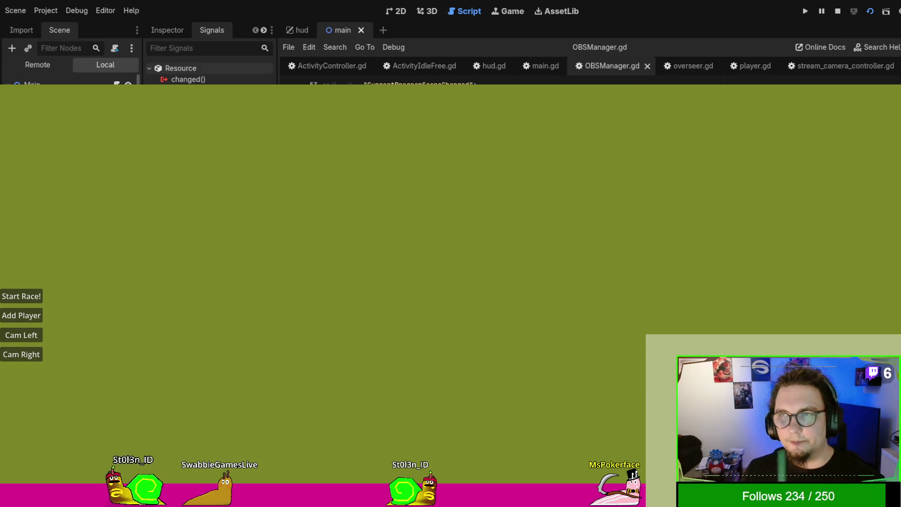
key(F8)
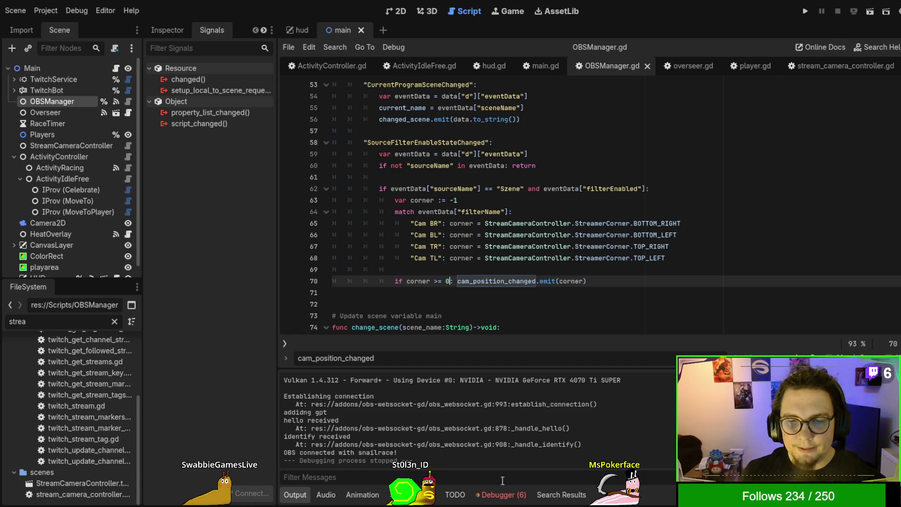
key(alt+Tab)
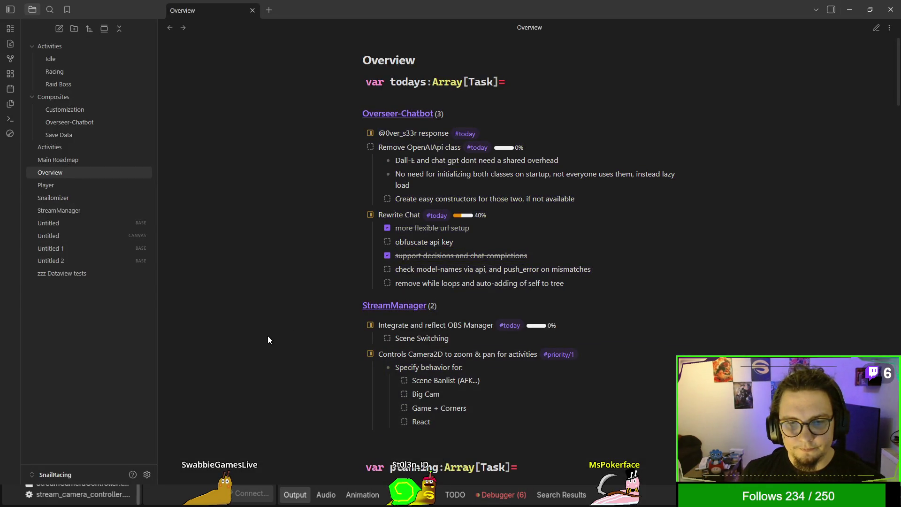
Tick off the Scene Banlist and Game + Corners tasks, then minimize Obsidian
scroll(359, 376, down, 3)
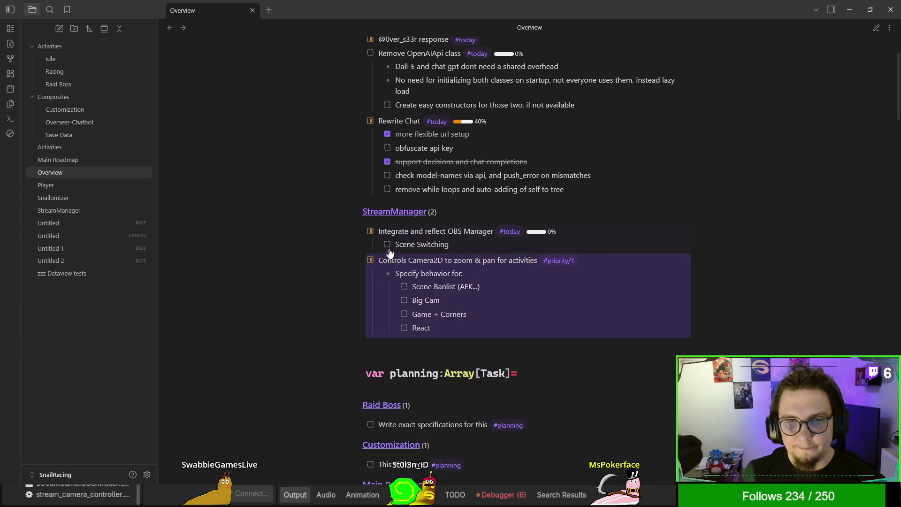
click(405, 287)
click(379, 298)
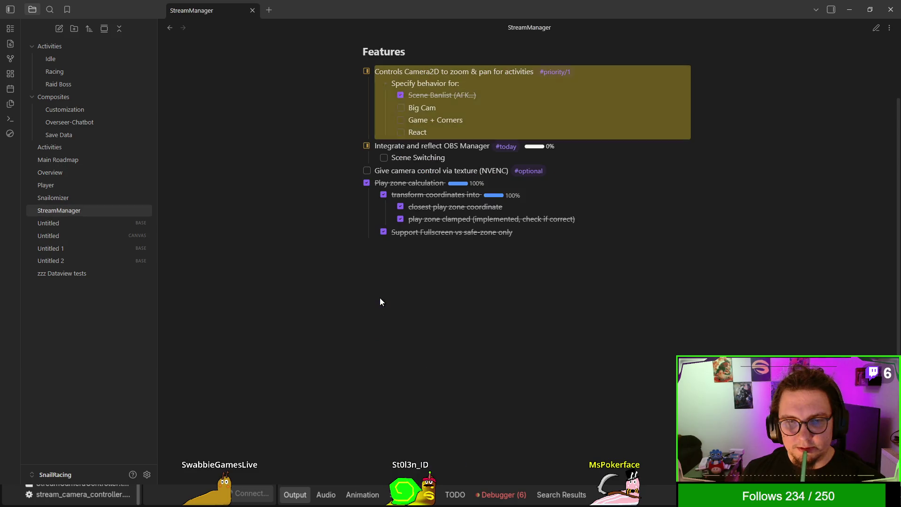
key(ctrl+alt+Left)
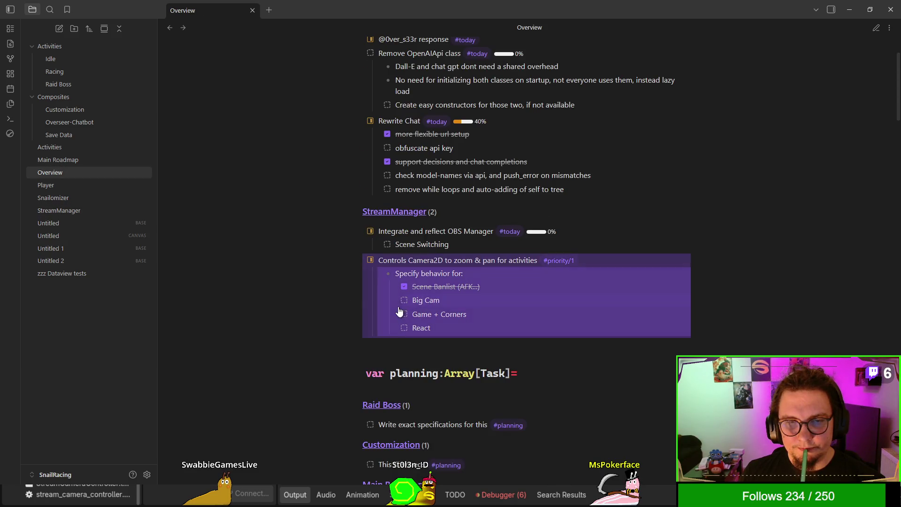
click(404, 314)
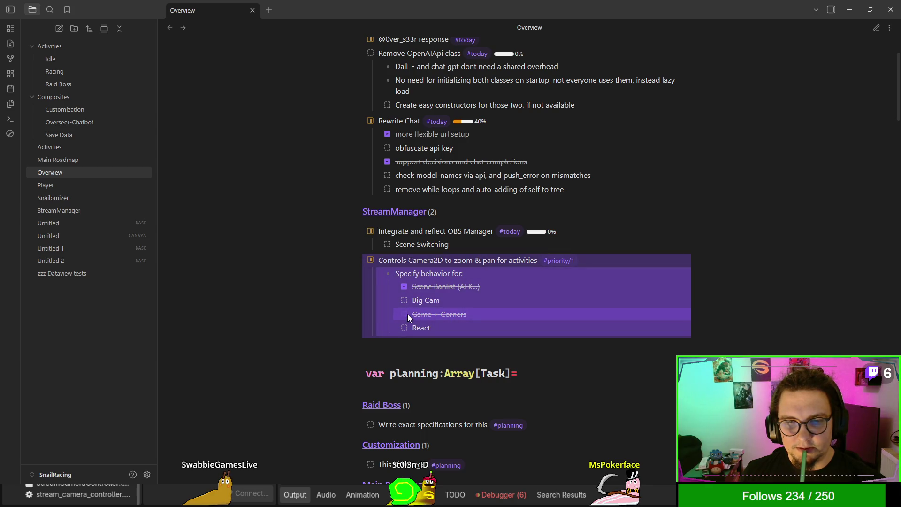
click(420, 313)
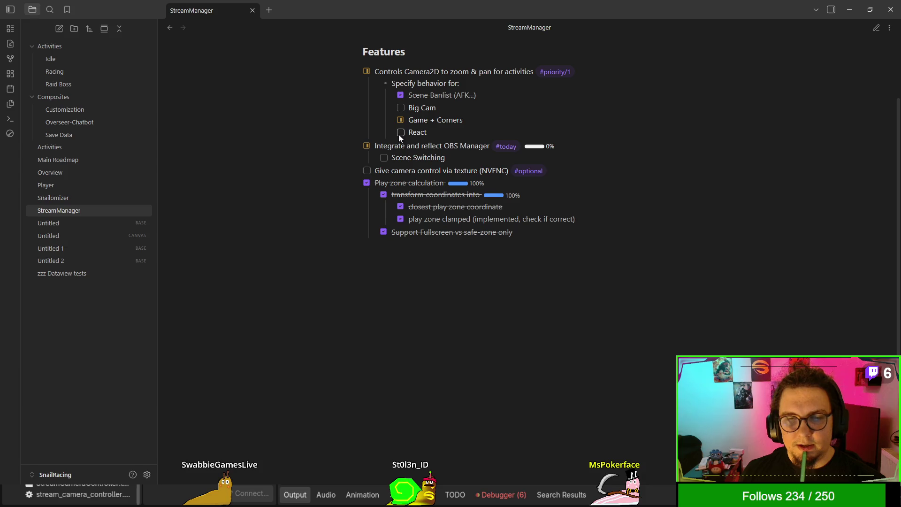
click(849, 1)
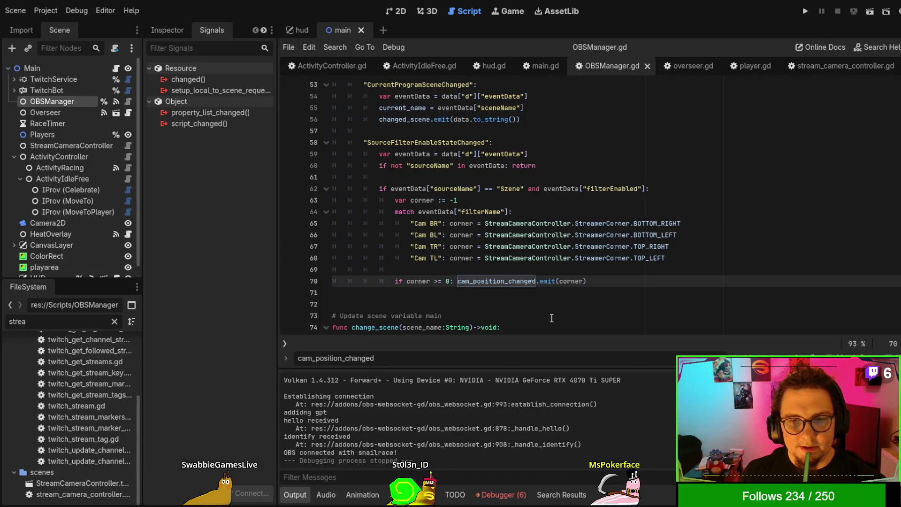
Review corner's -1 default, the four Cam corner match cases and the >= 0 check
click(564, 288)
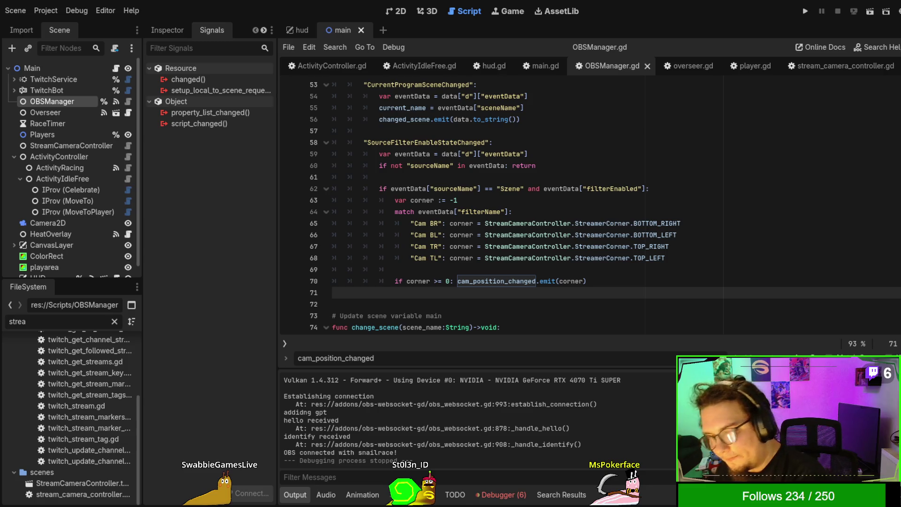
scroll(516, 207, down, 1)
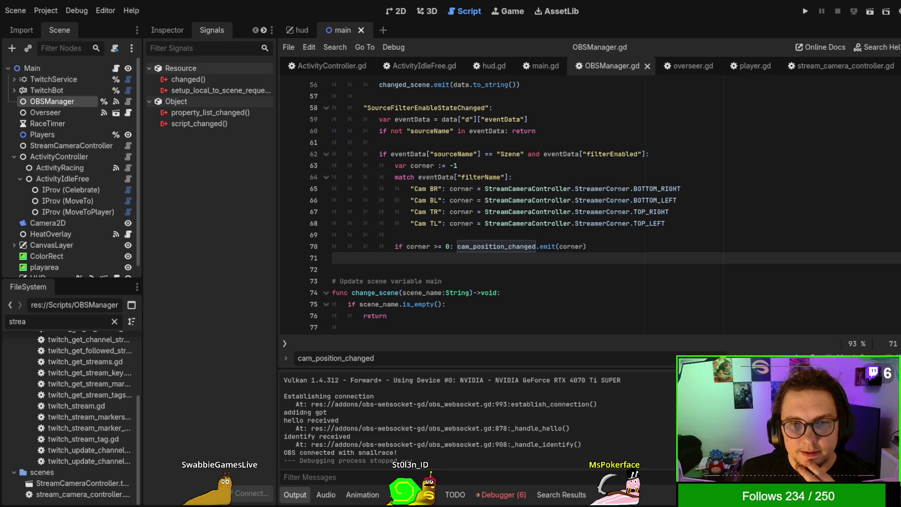
click(439, 188)
drag(449, 165, 464, 165)
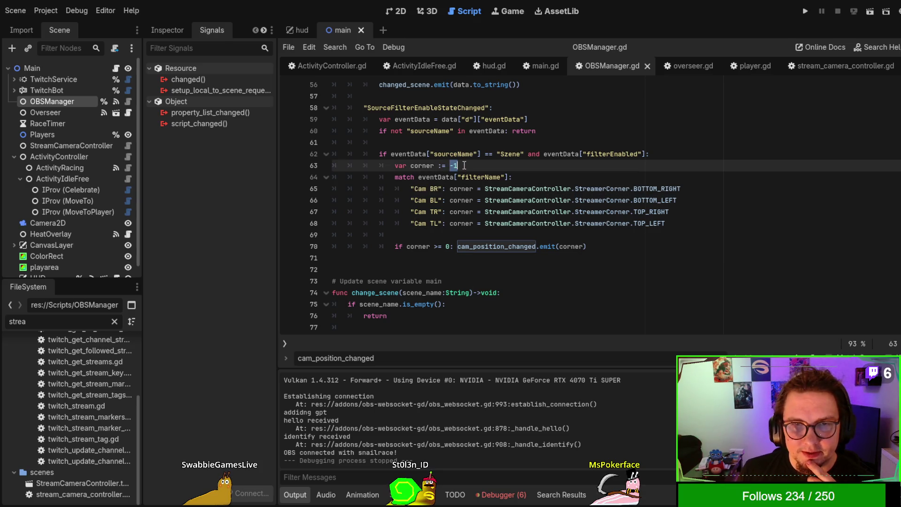
drag(410, 188, 790, 226)
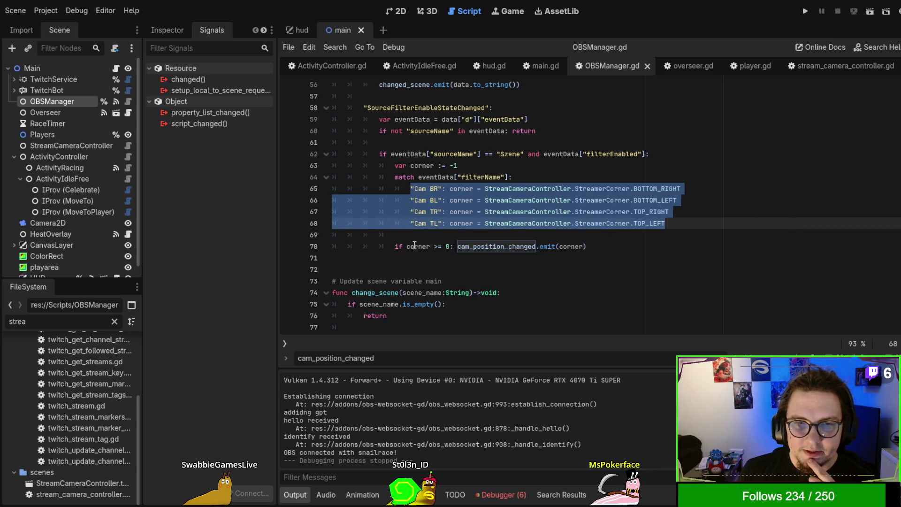
drag(401, 247, 433, 248)
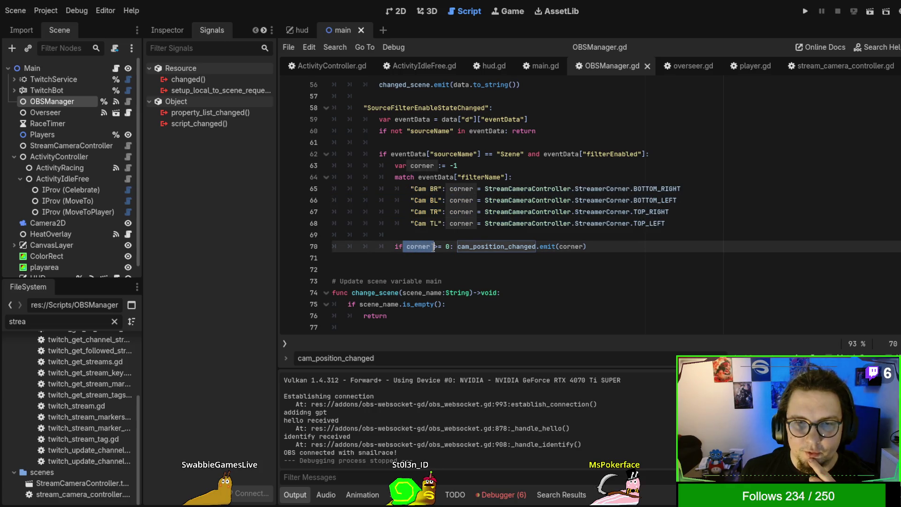
double_click(470, 165)
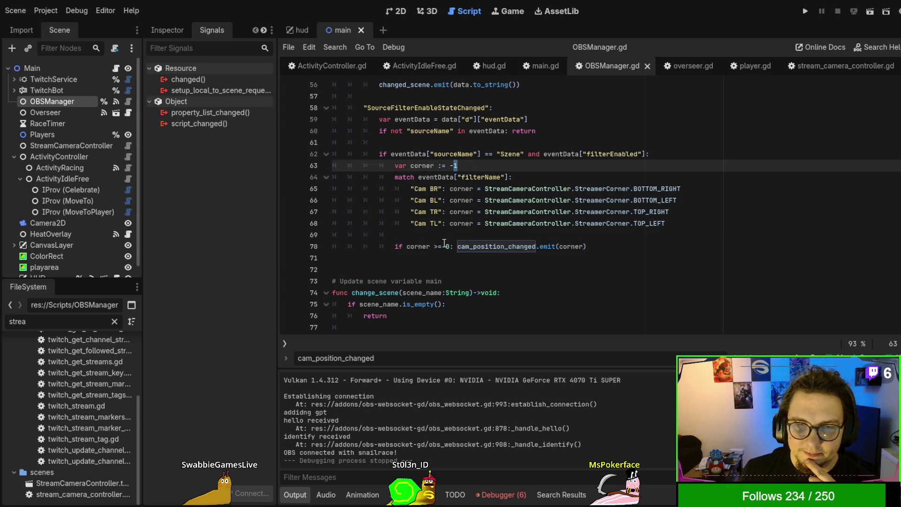
drag(434, 246, 458, 246)
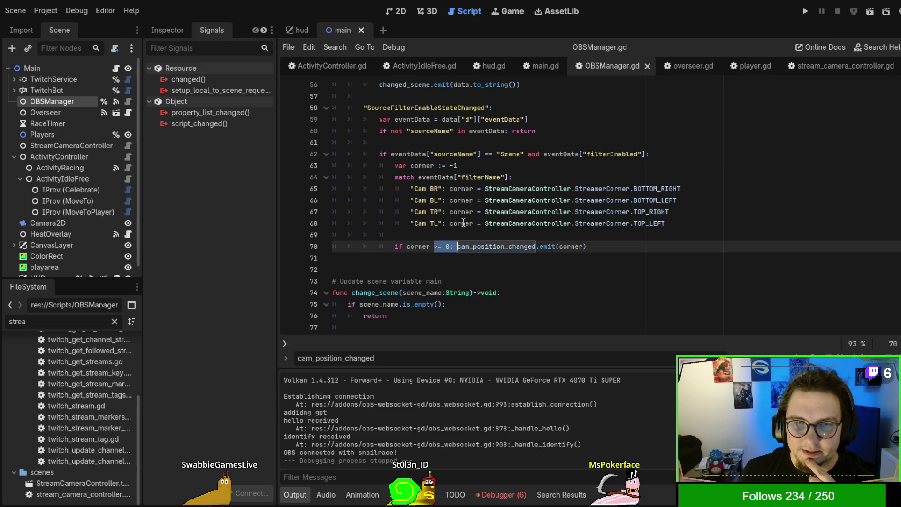
click(476, 188)
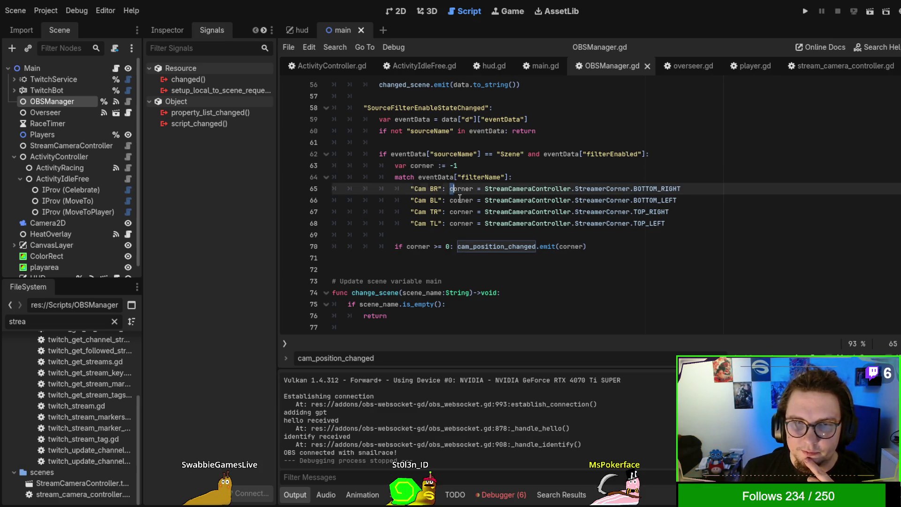
drag(458, 196, 466, 219)
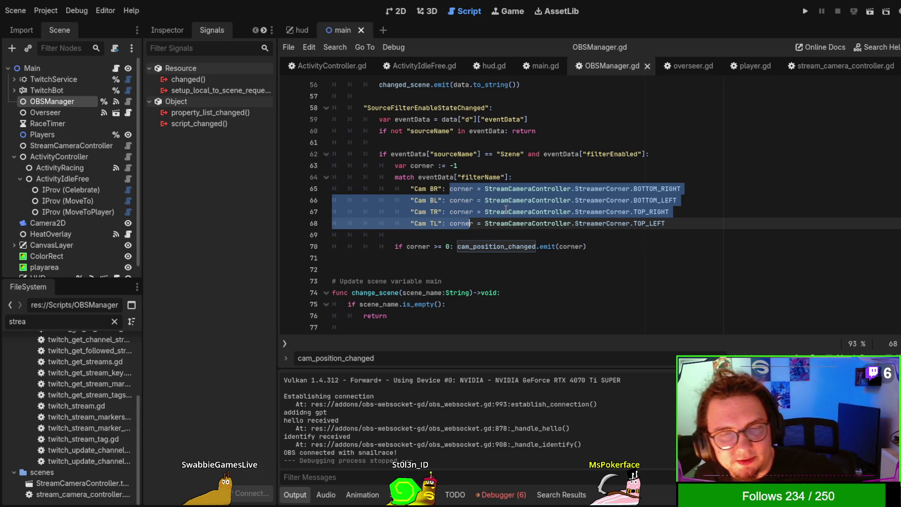
click(474, 280)
Recheck the corner mapping and select the cam_position_changed emit call on line 70
click(525, 230)
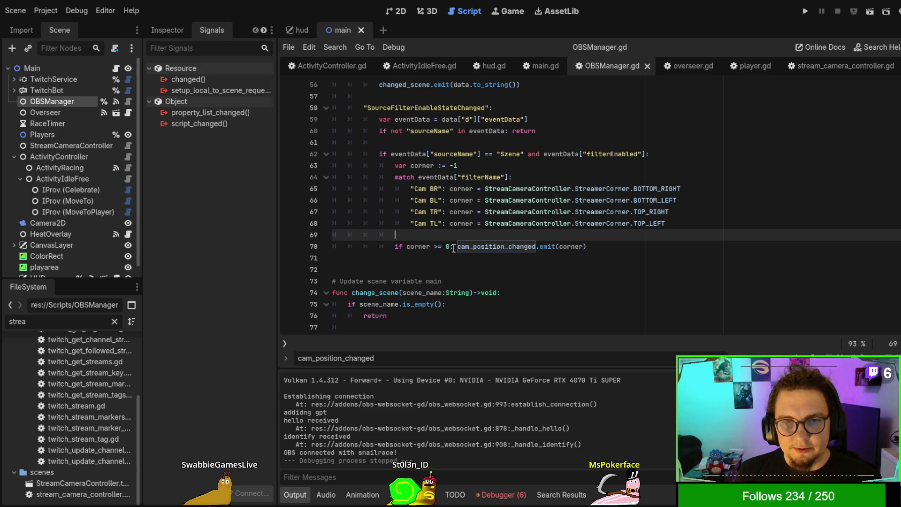
mouse_move(411, 189)
mouse_down()
mouse_move(452, 188)
mouse_move(394, 177)
mouse_move(723, 225)
mouse_up()
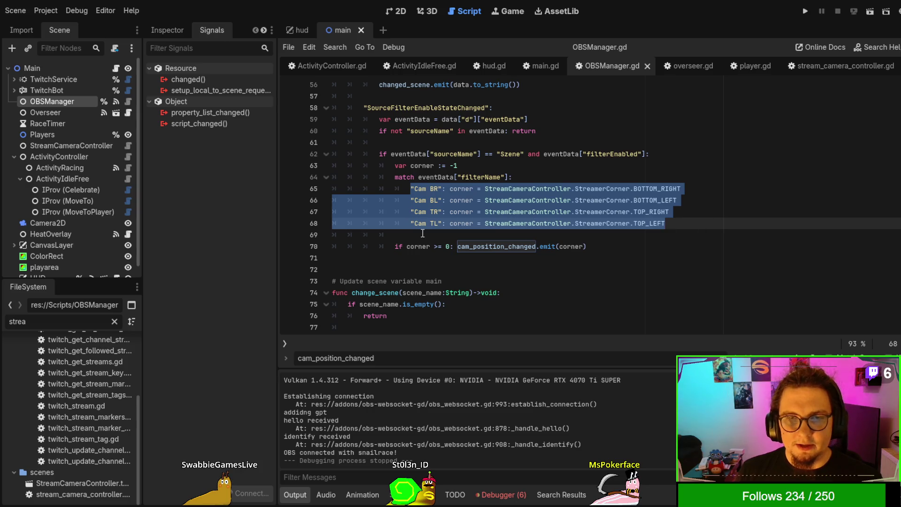
double_click(451, 165)
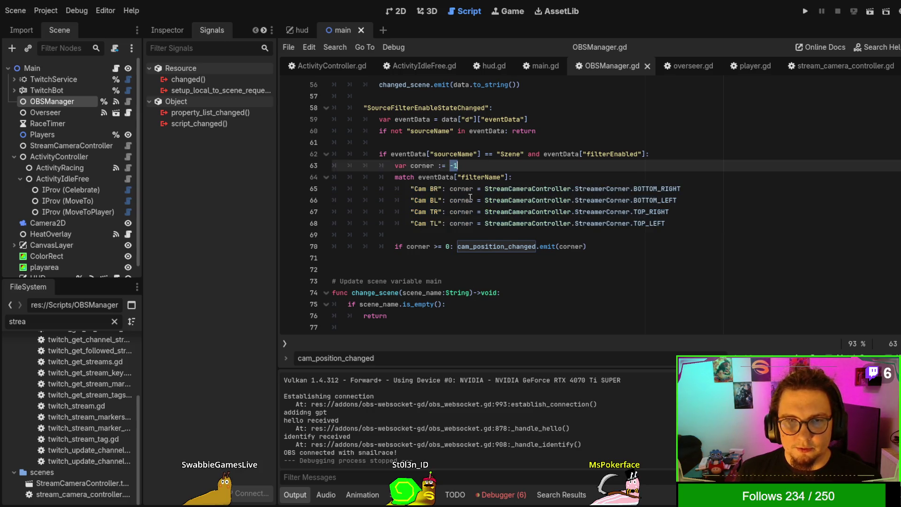
click(511, 247)
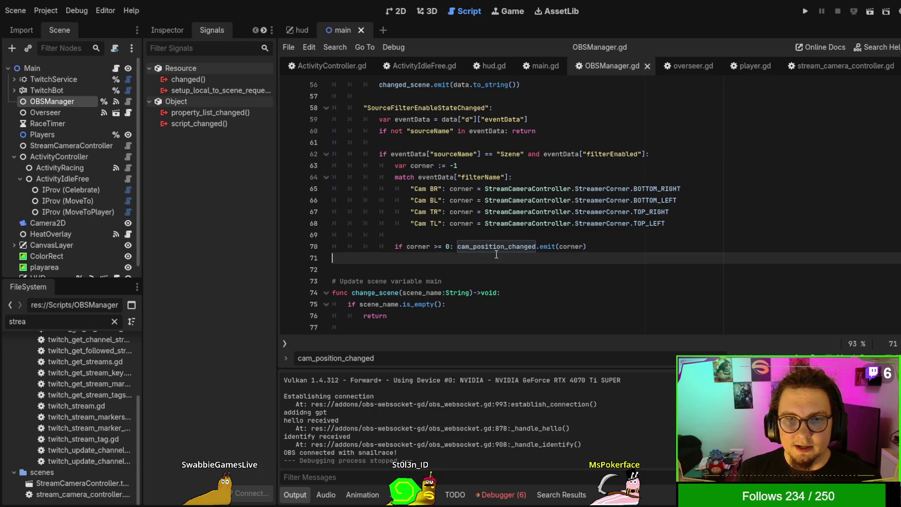
double_click(496, 248)
key(shift+End)
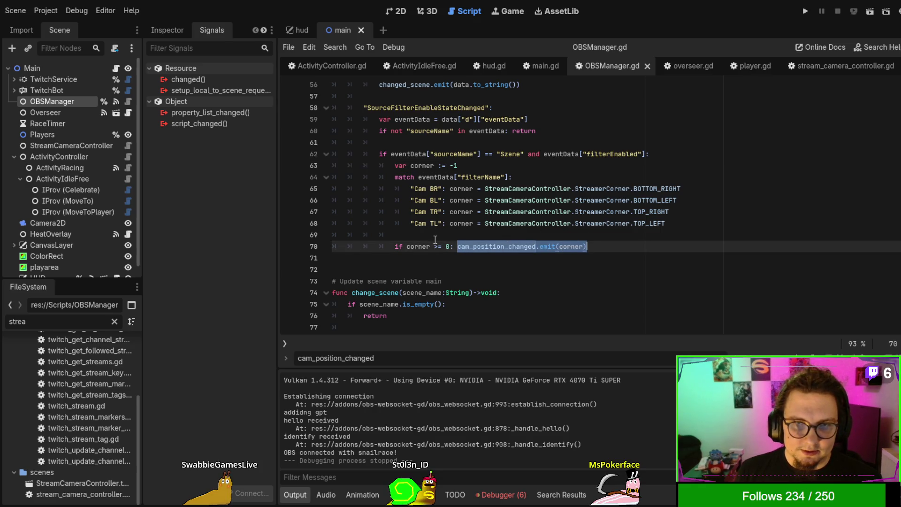
click(688, 214)
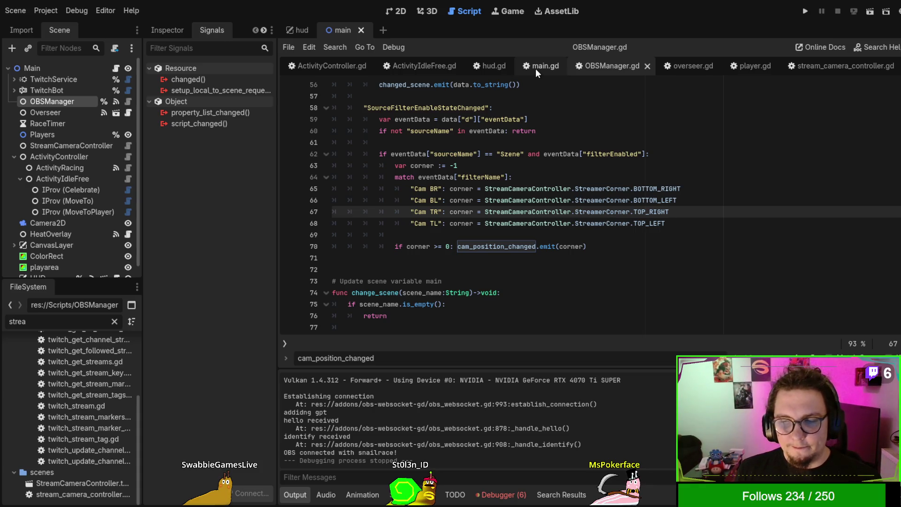
Go from ActivityIdleFree.gd's play area lookup line to the get_aviable_area_bottom definition
click(418, 65)
click(638, 234)
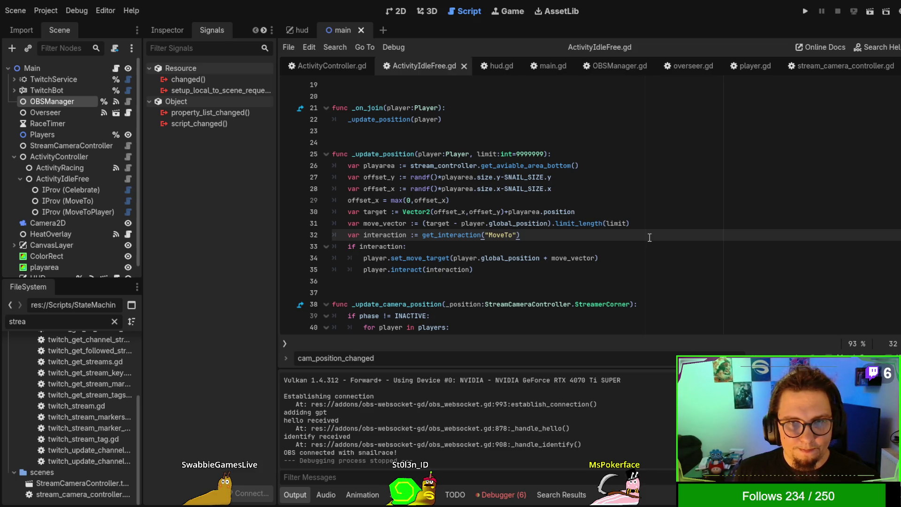
click(531, 166)
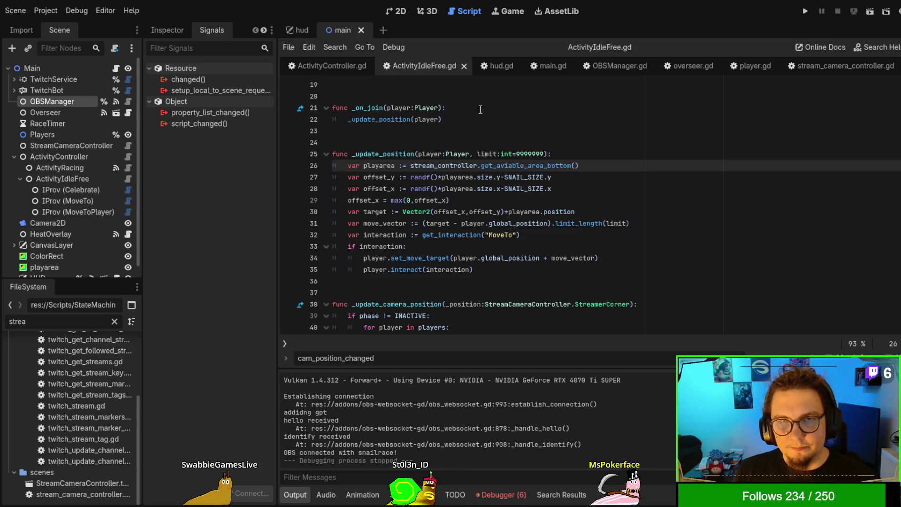
ctrl+click(530, 165)
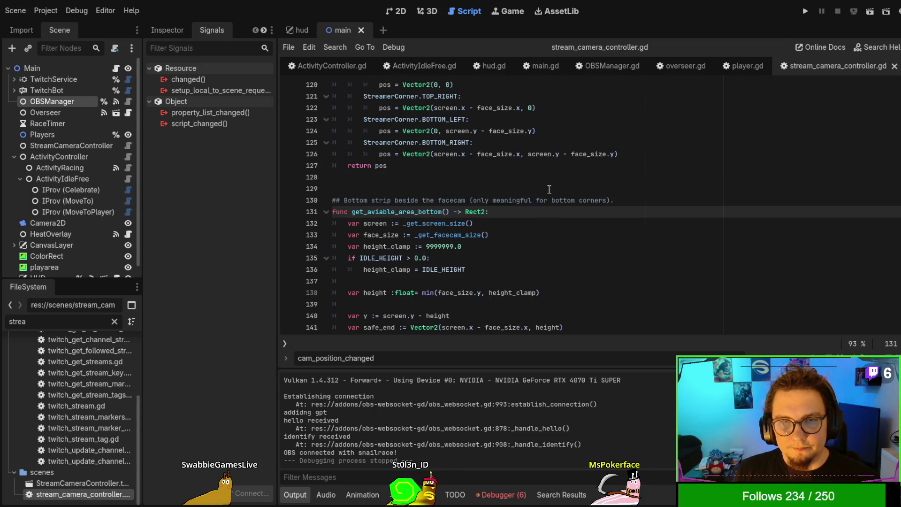
scroll(526, 230, down, 2)
scroll(522, 222, down, 1)
mouse_move(516, 304)
mouse_down()
mouse_move(412, 300)
mouse_move(481, 305)
mouse_up()
click(462, 305)
click(464, 304)
double_click(394, 212)
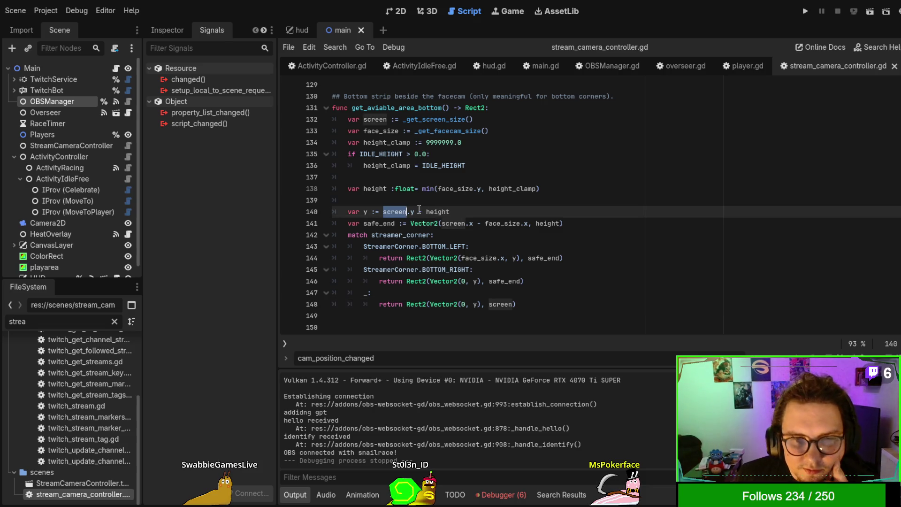
double_click(434, 210)
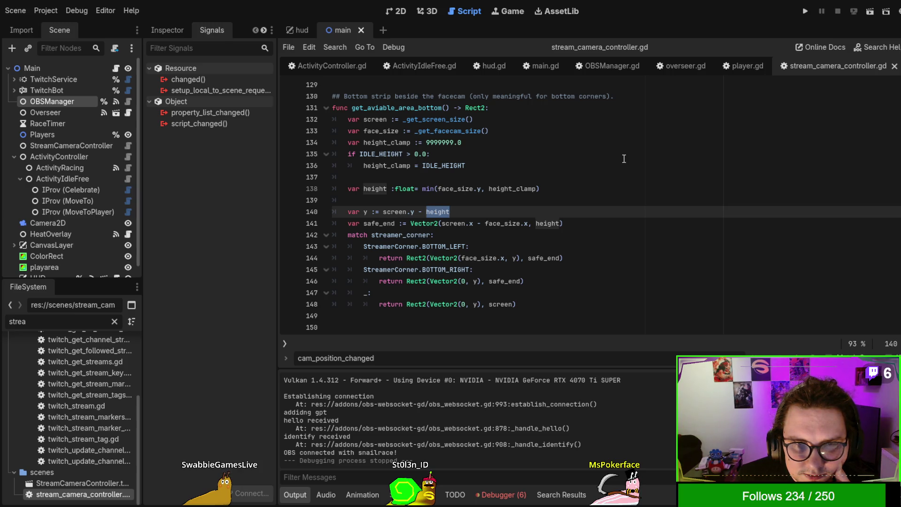
double_click(454, 165)
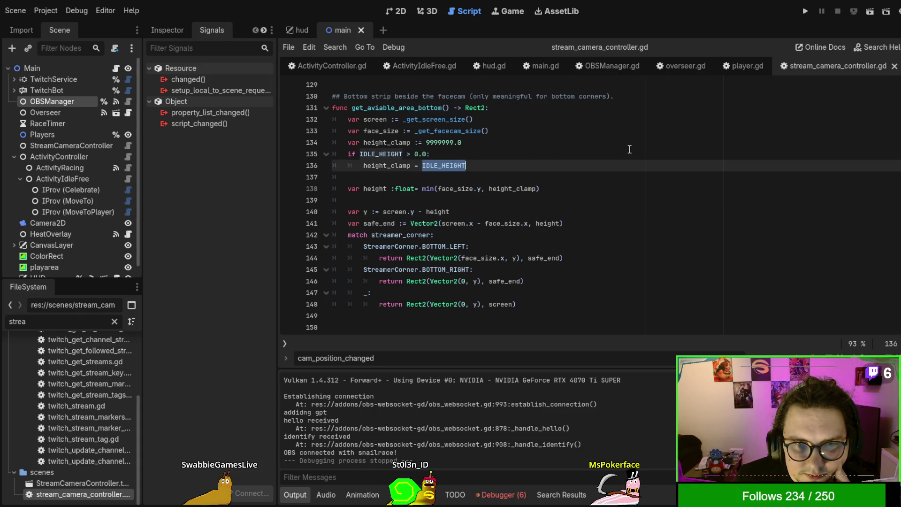
double_click(387, 166)
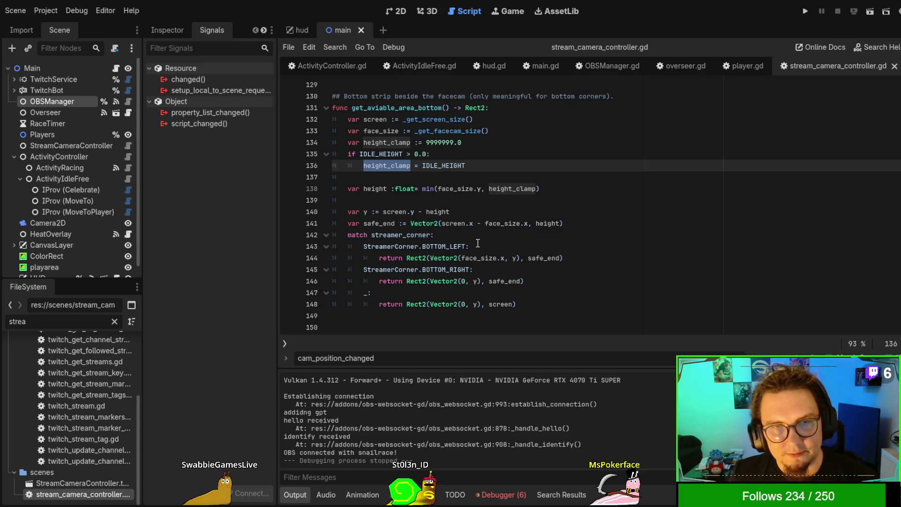
double_click(371, 189)
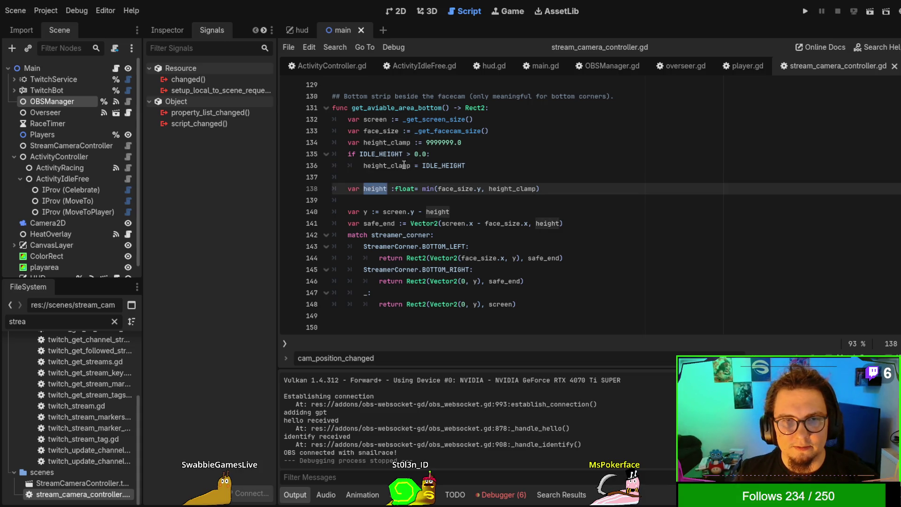
double_click(450, 166)
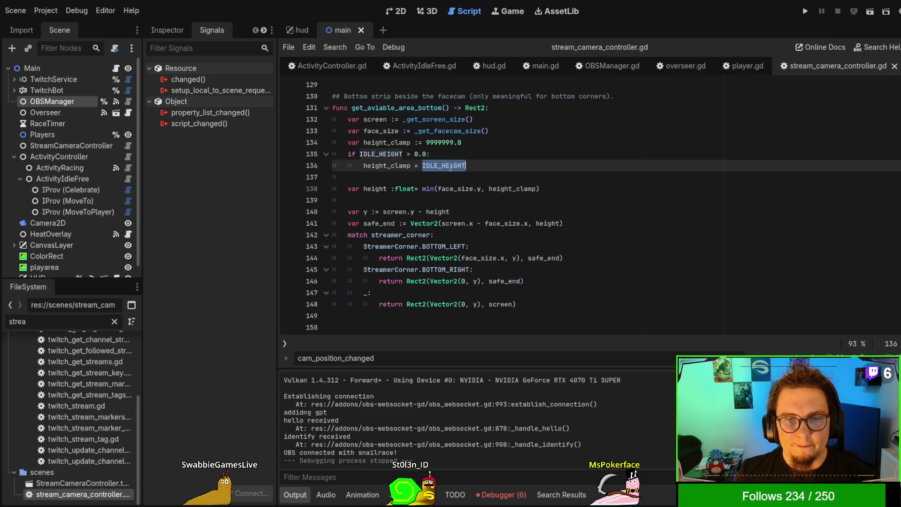
Set height to face_size.y, then height = IDLE_HEIGHT under the moved IDLE_HEIGHT > 0.0 check
click(388, 188)
text(= fa)
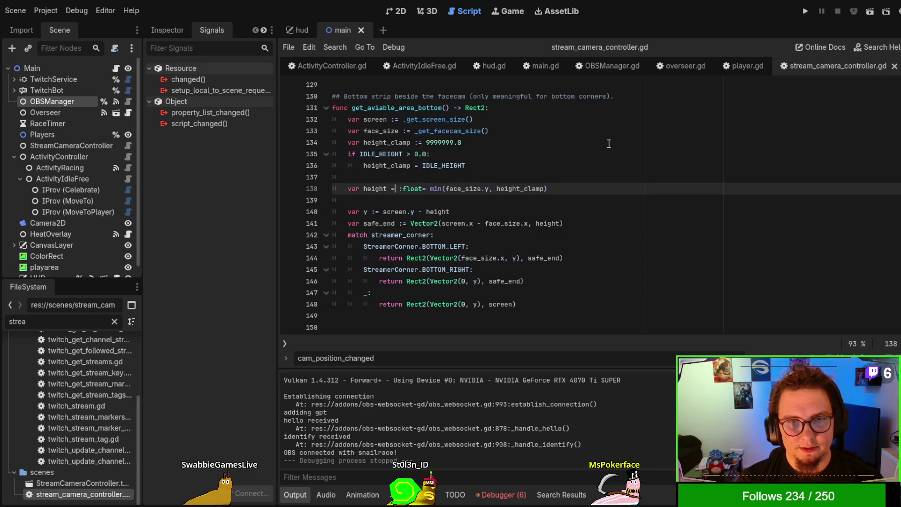
text(ce_size.)
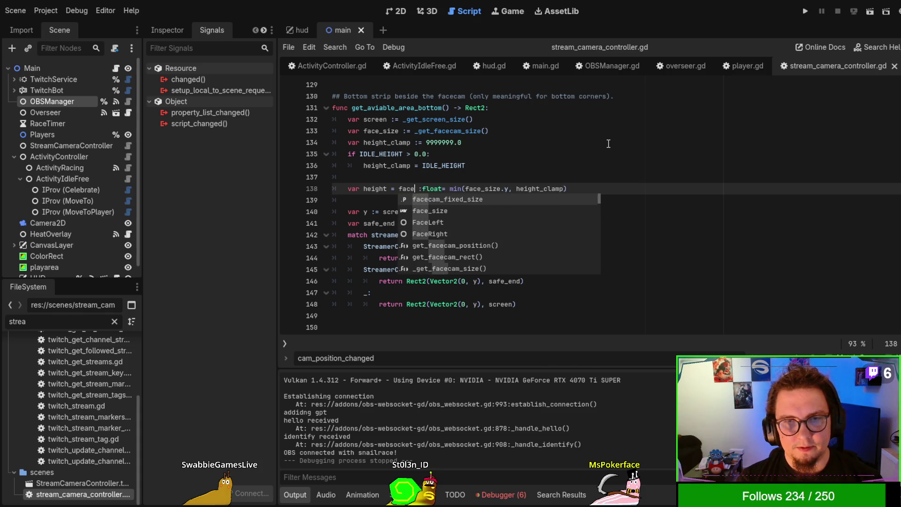
text(y)
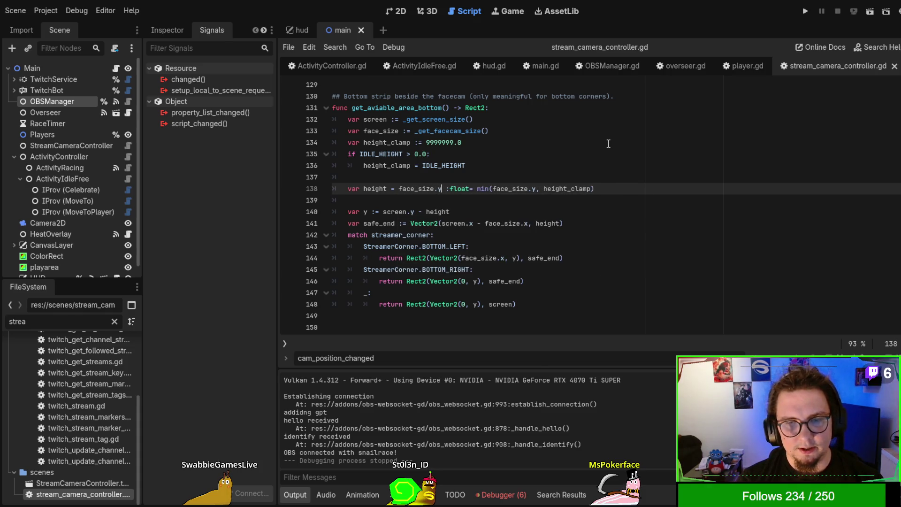
key(Return)
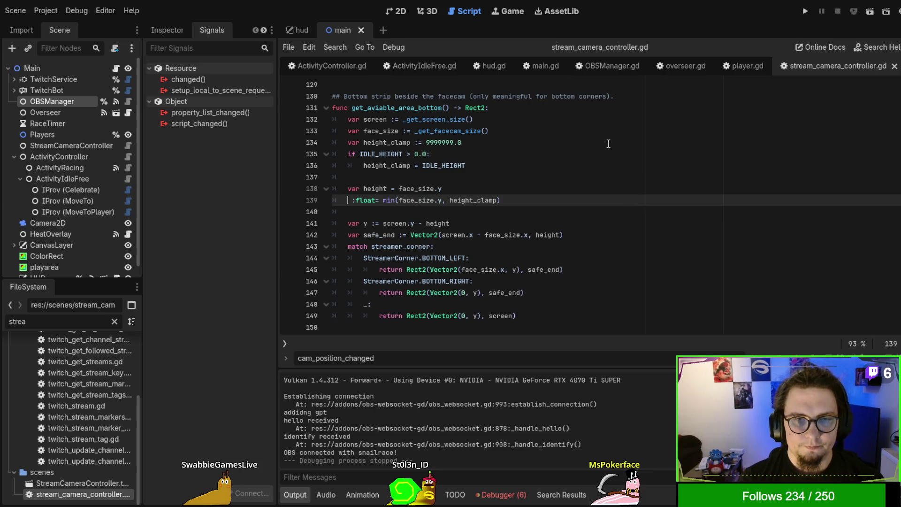
key(Return)
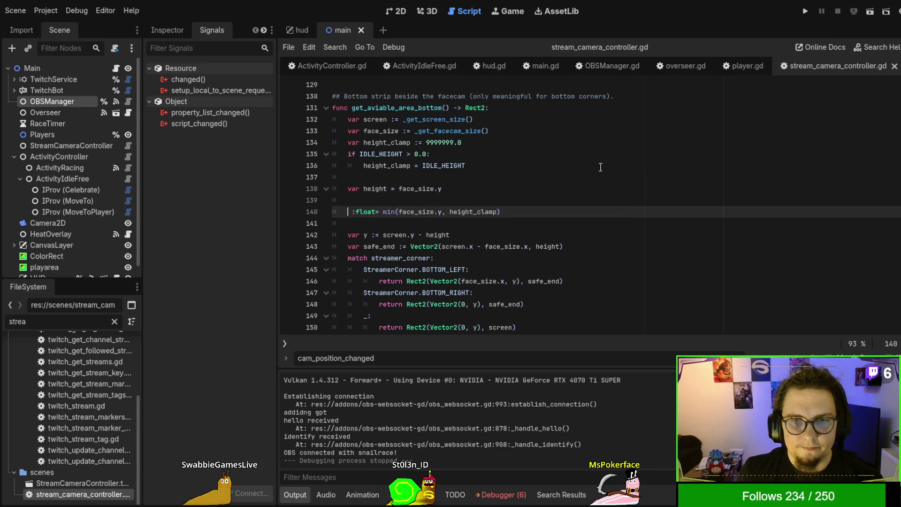
mouse_move(512, 157)
mouse_down()
mouse_move(544, 164)
mouse_move(547, 148)
mouse_up()
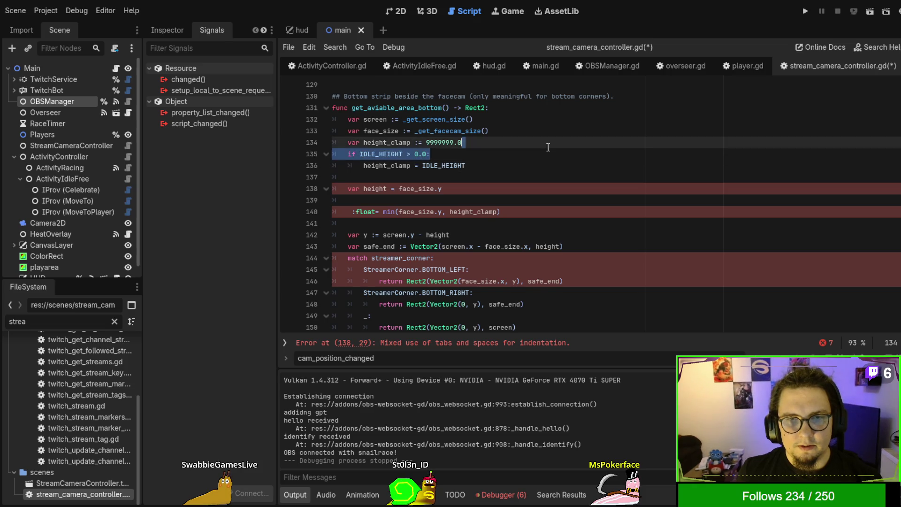
key(ctrl+x)
click(527, 188)
key(ctrl+v)
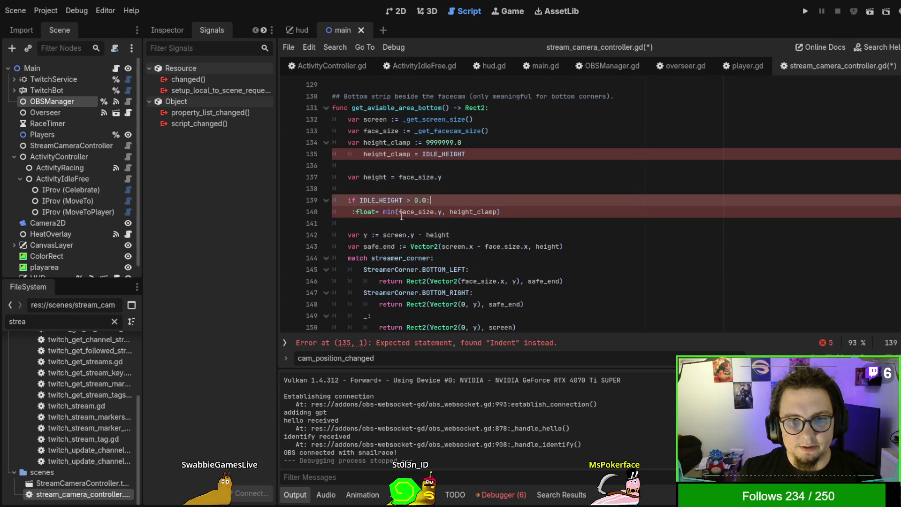
drag(351, 213, 574, 210)
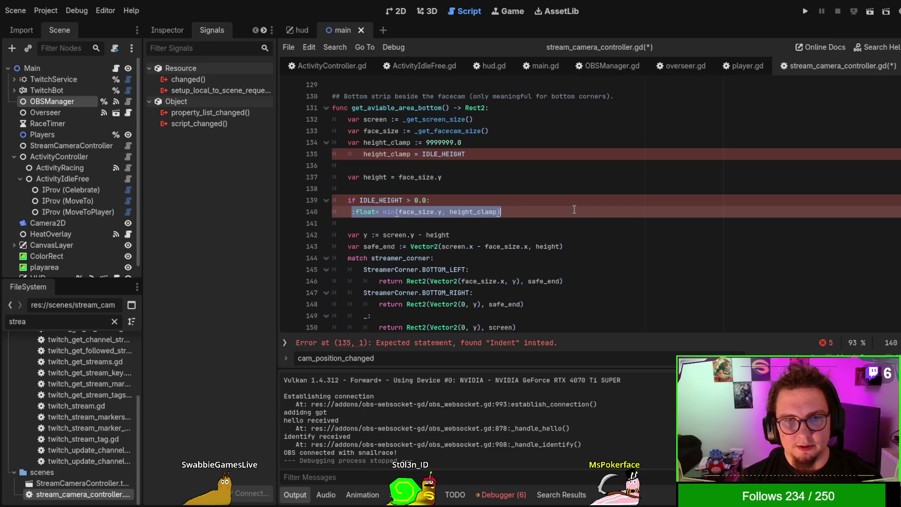
text(he)
key(Tab)
text(ight = IDLE_HEIGHT)
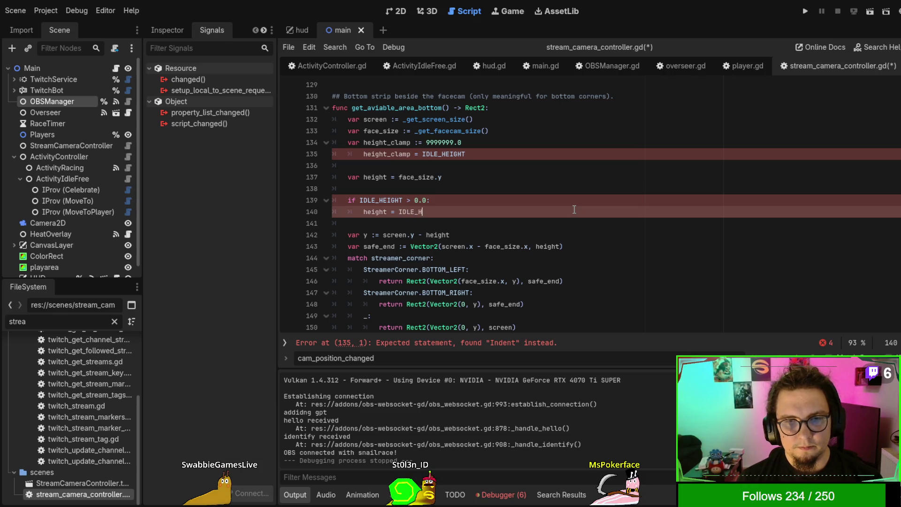
Make the declaration 'var height := face_size.y' and delete the old height_clamp lines
click(540, 165)
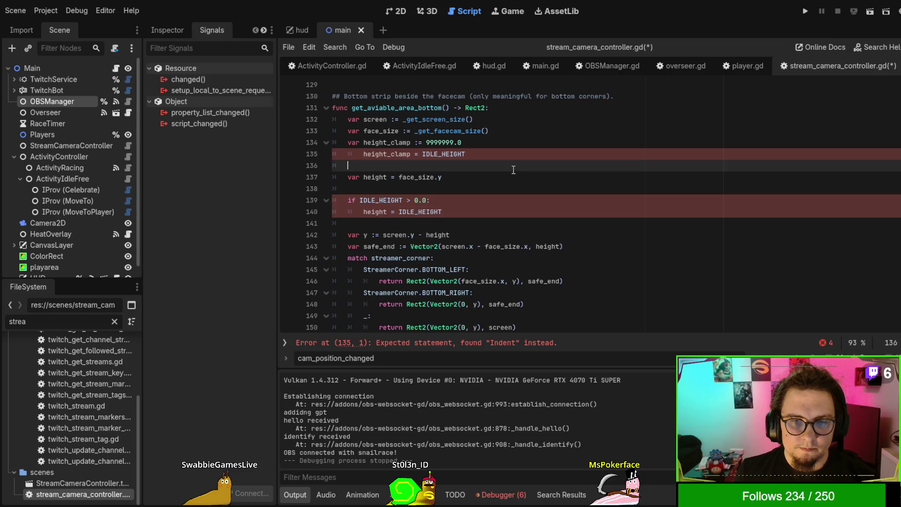
double_click(450, 153)
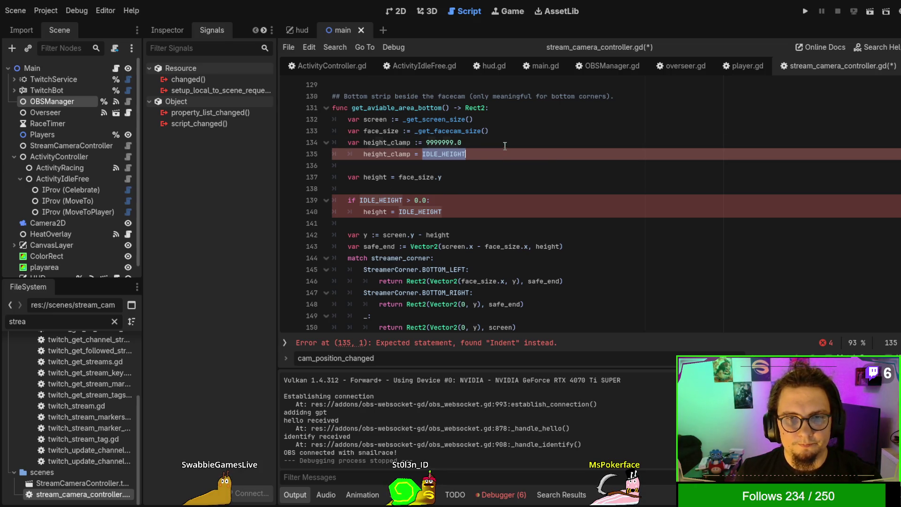
key(BackSpace)
key(BackSpace)
key(BackSpace)
key(BackSpace)
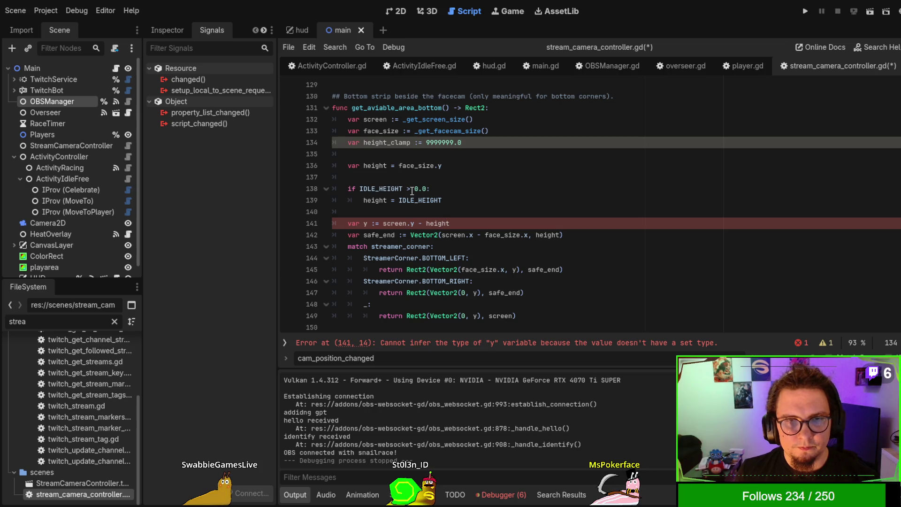
click(394, 165)
text(:)
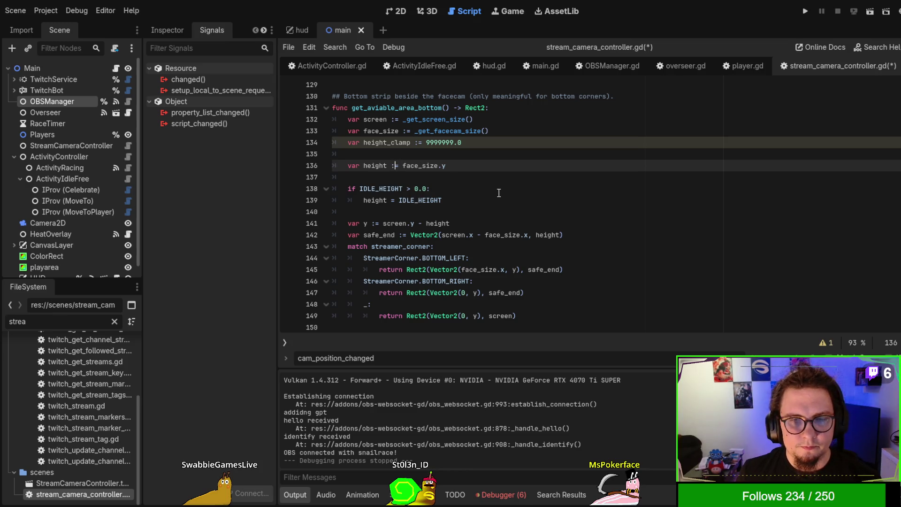
click(510, 179)
click(504, 154)
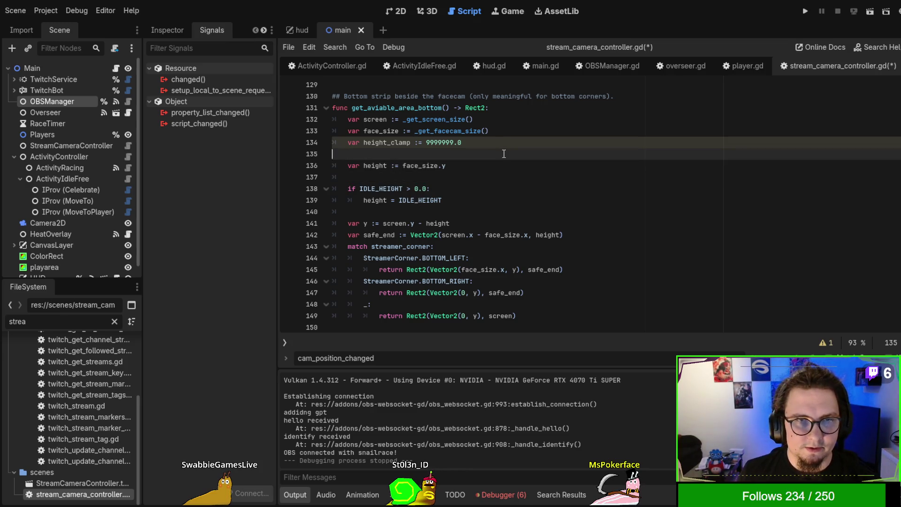
key(BackSpace)
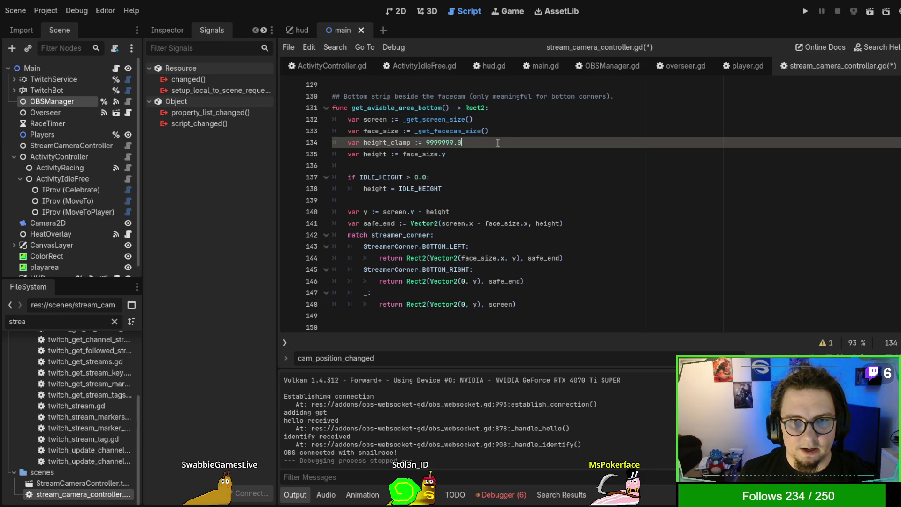
drag(497, 143, 521, 136)
key(BackSpace)
click(518, 143)
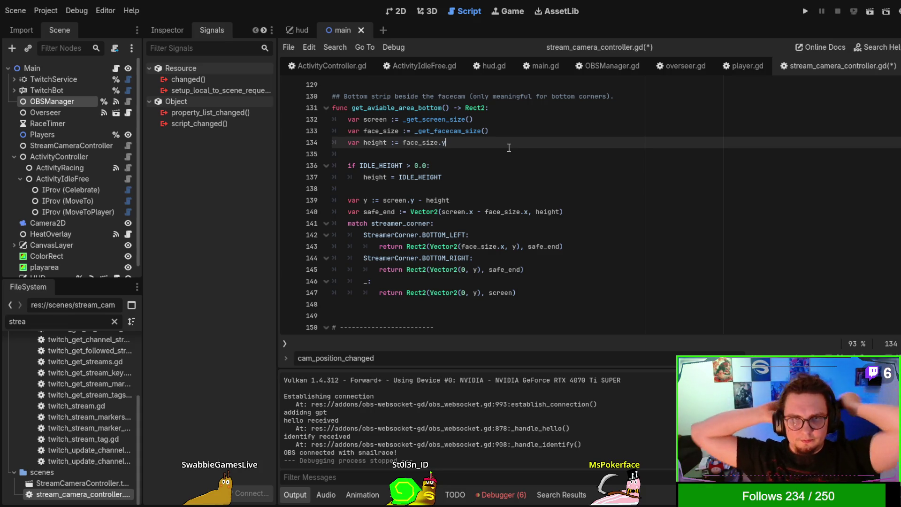
Check where screen, face_size and safe_end are used in get_aviable_area_bottom
double_click(452, 211)
double_click(500, 211)
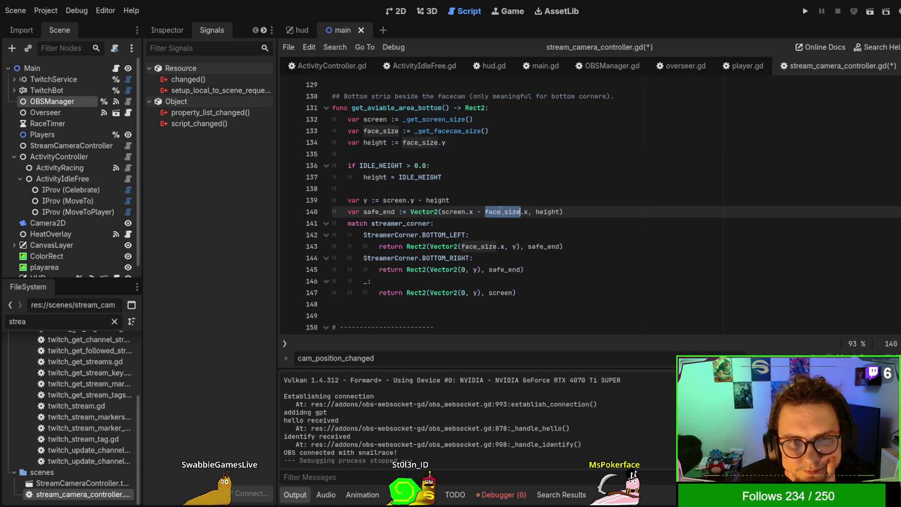
double_click(454, 214)
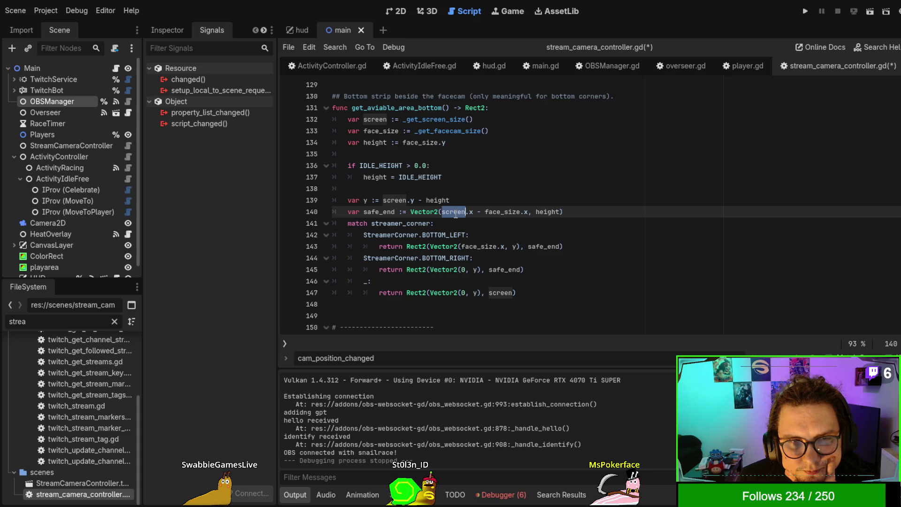
double_click(379, 211)
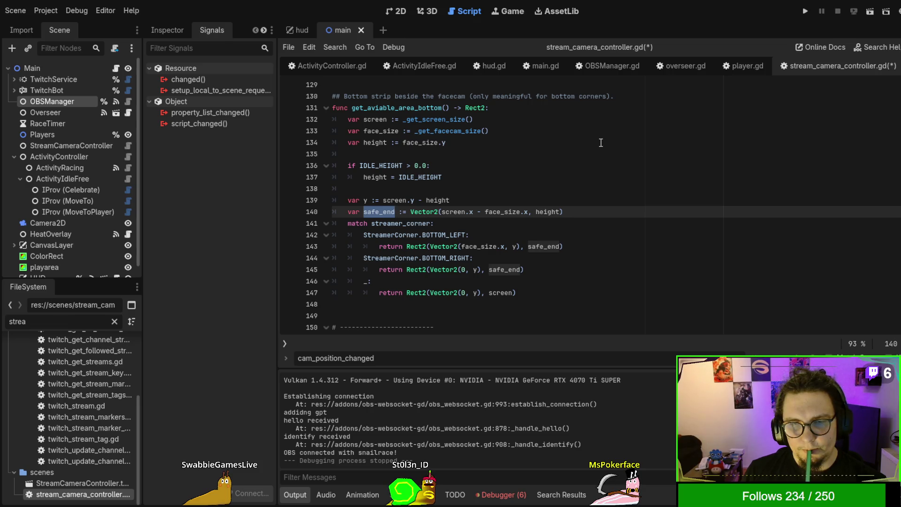
Replace screen with safe_end in the fallback case on line 147 and run the overlay
double_click(498, 273)
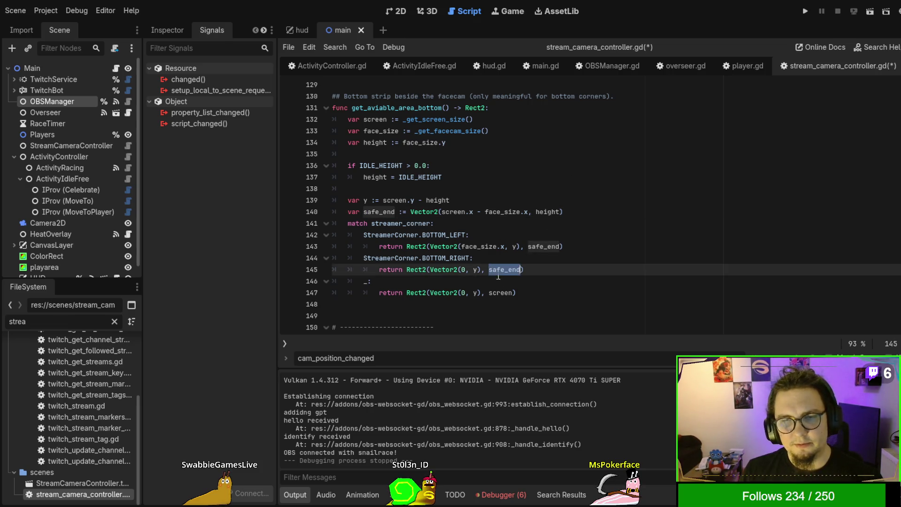
key(ctrl+c)
double_click(502, 292)
key(ctrl+v)
key(F5)
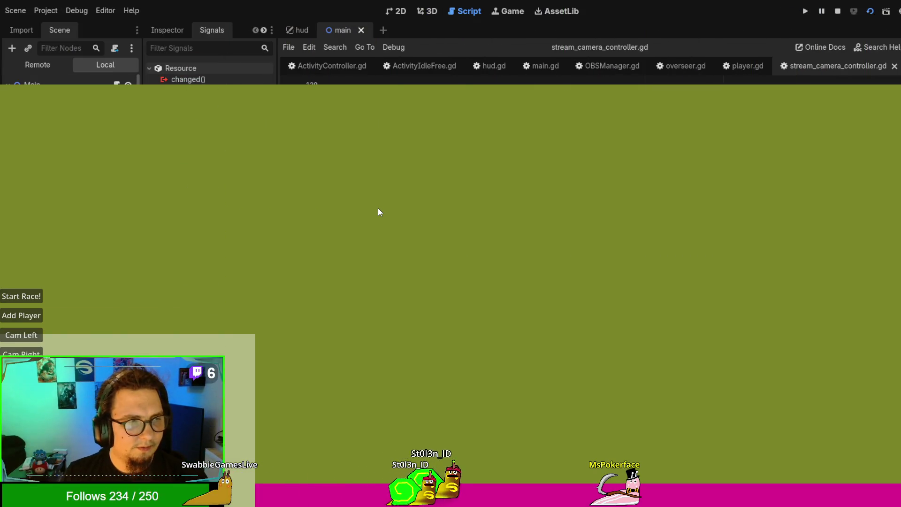
Stop the game, undo so line 147 uses screen again, and check screen and height usages
key(F8)
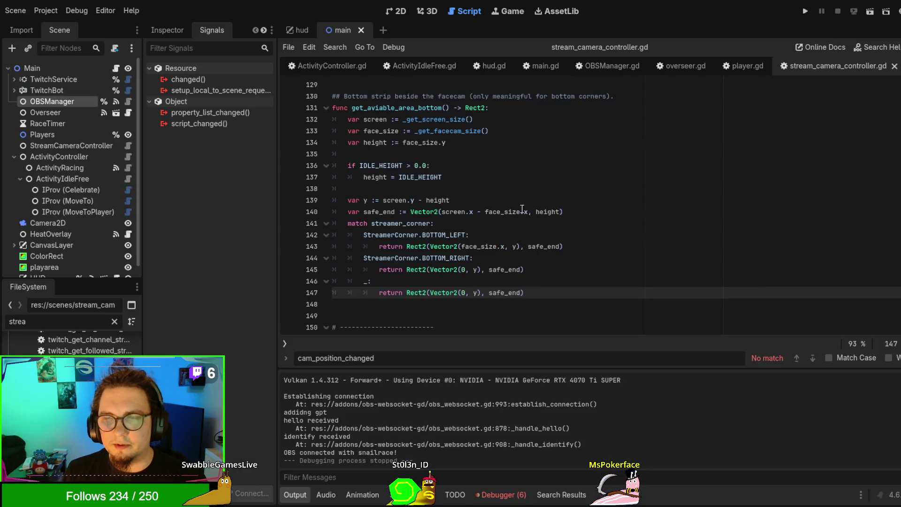
key(ctrl+z)
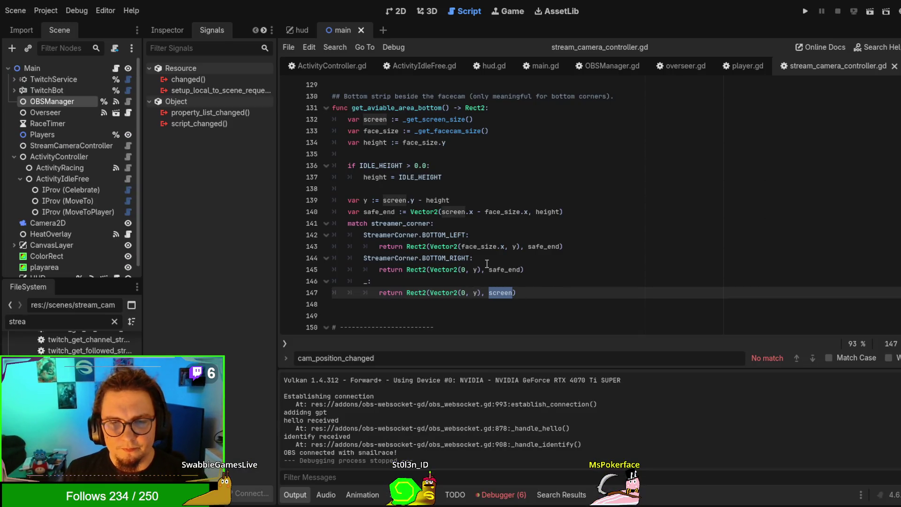
drag(458, 292, 477, 292)
click(476, 292)
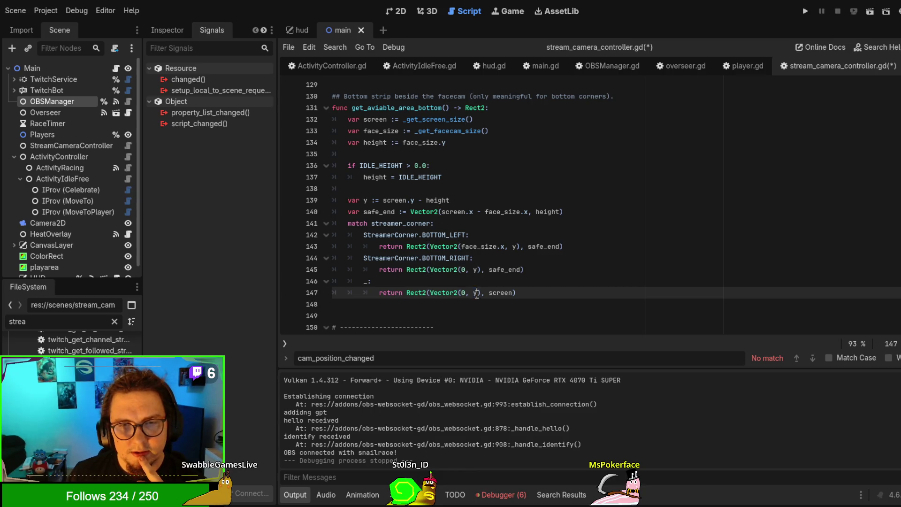
double_click(394, 200)
click(416, 200)
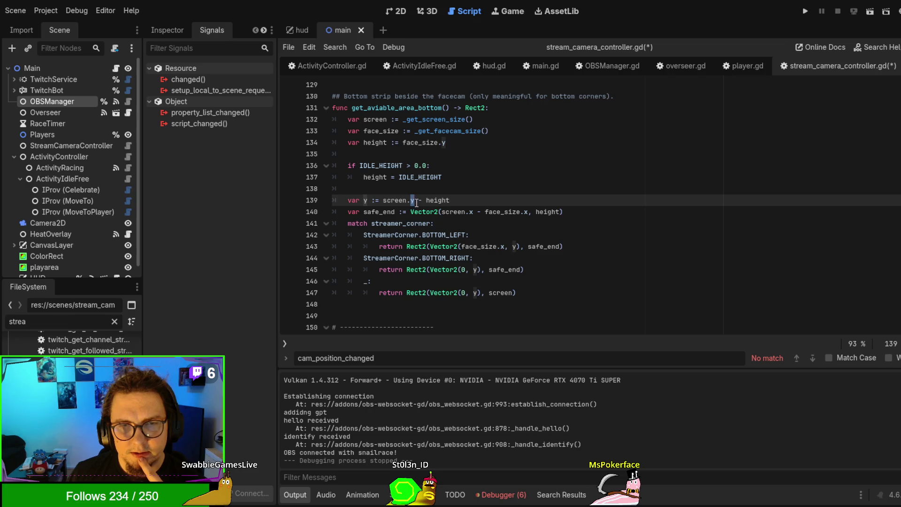
double_click(435, 200)
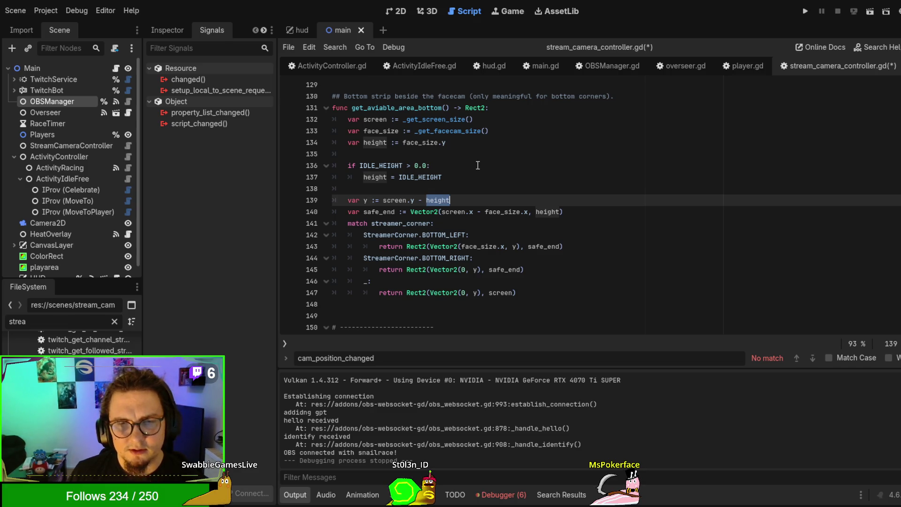
Run the overlay once more to watch it, then stop it
key(F5)
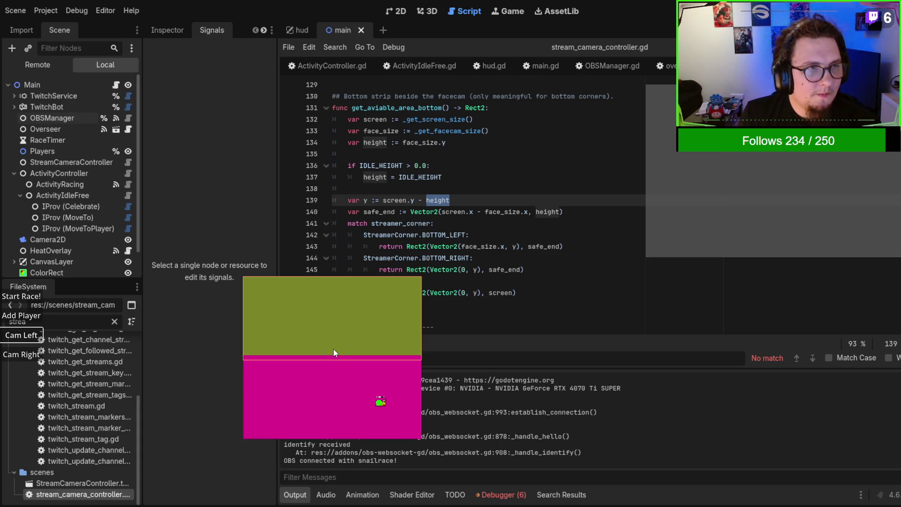
key(F8)
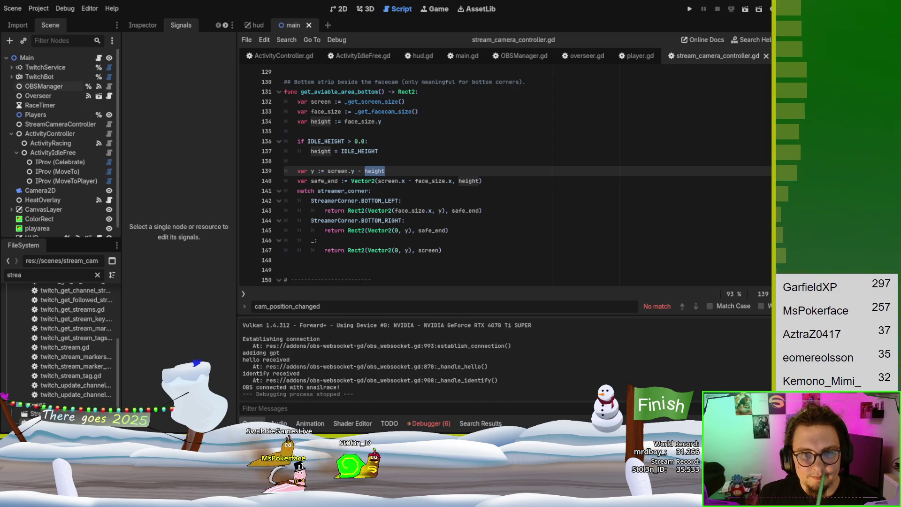
Rework line 147's size argument, swapping in height and screen
click(502, 248)
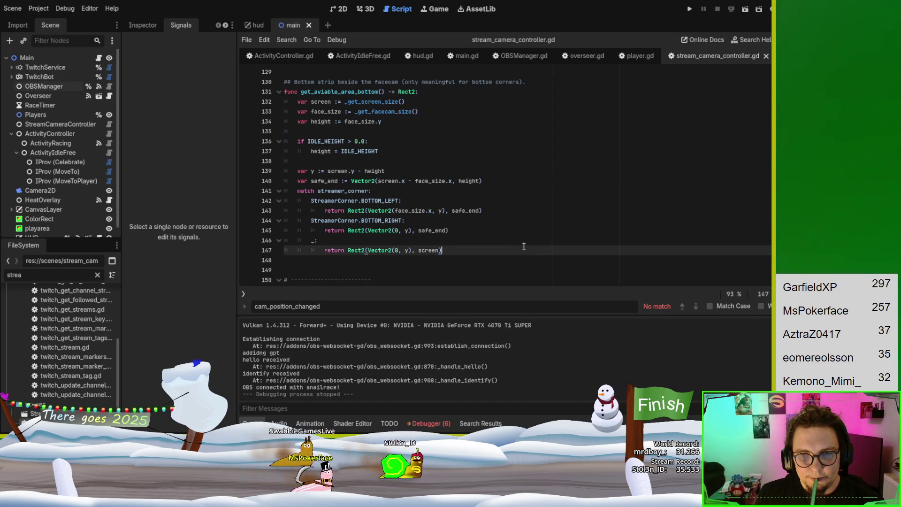
double_click(425, 250)
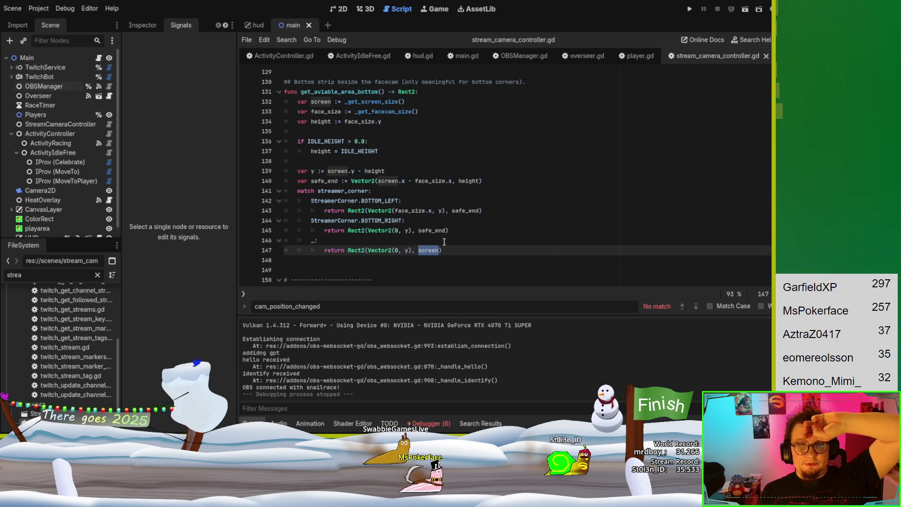
double_click(375, 171)
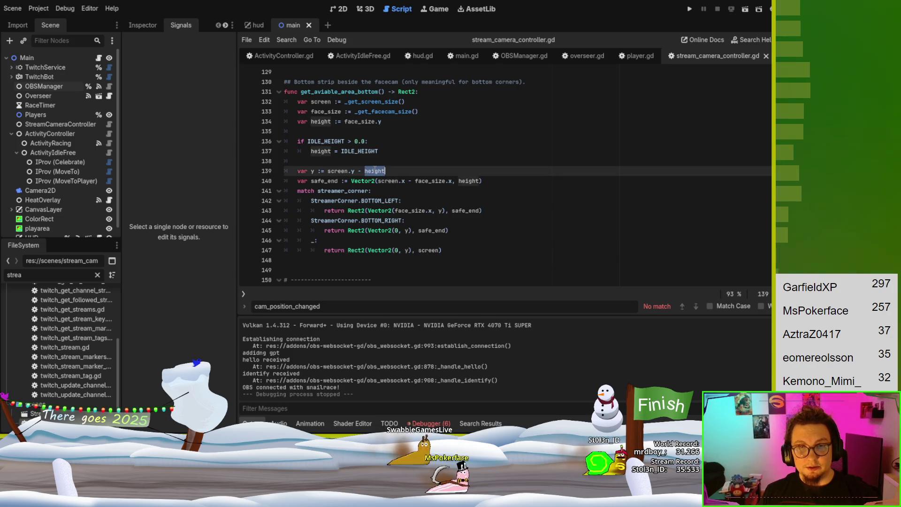
double_click(427, 250)
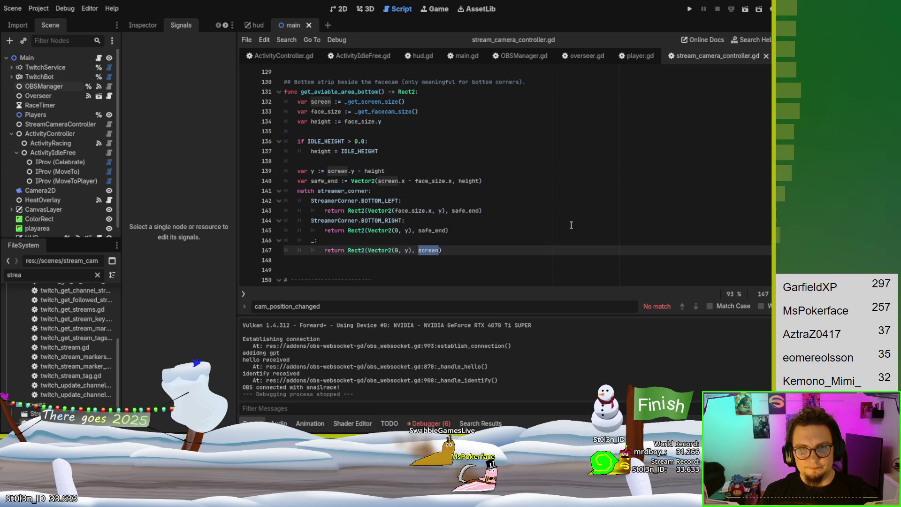
text(height)
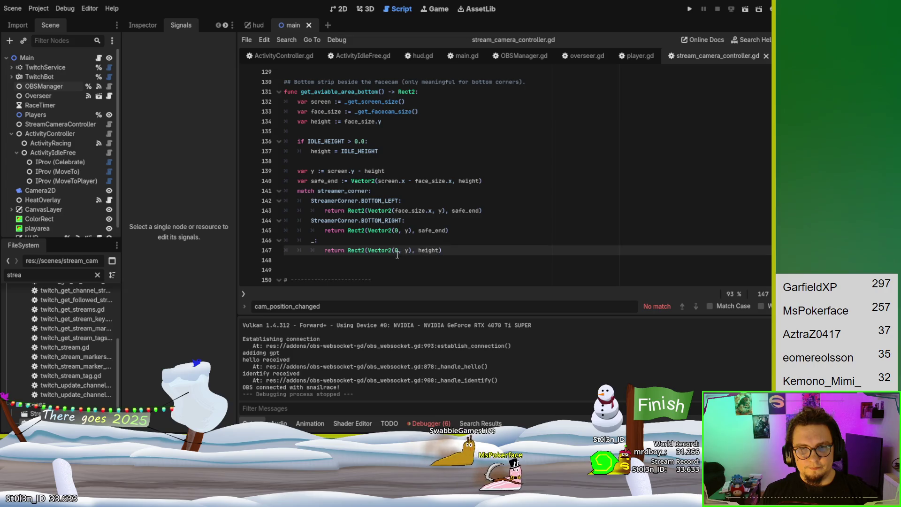
double_click(406, 250)
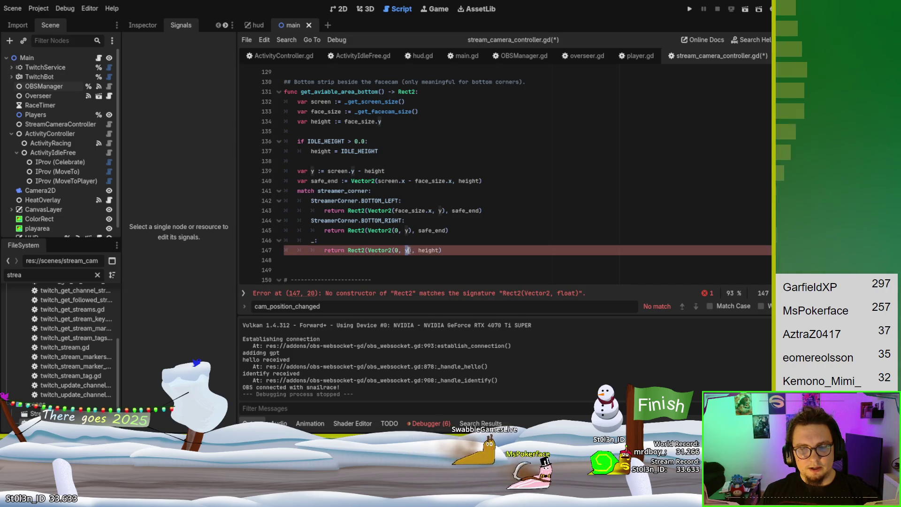
double_click(435, 250)
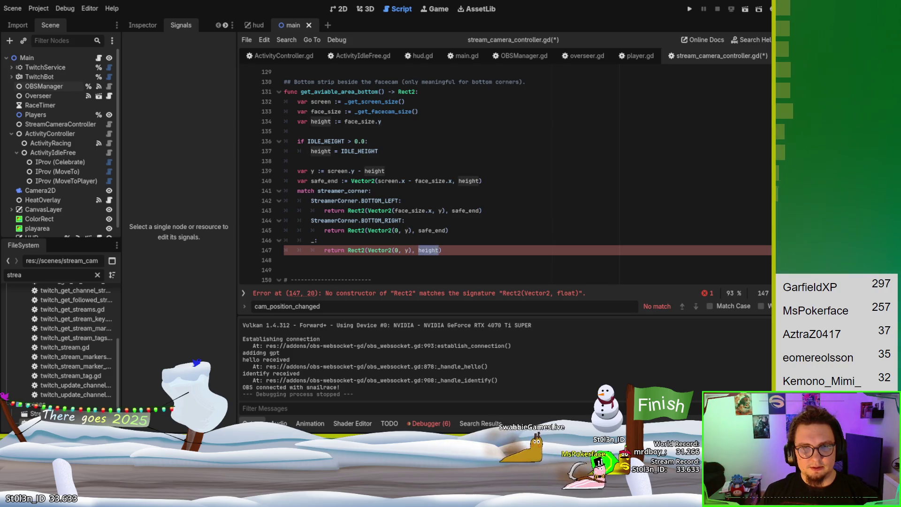
text(screen)
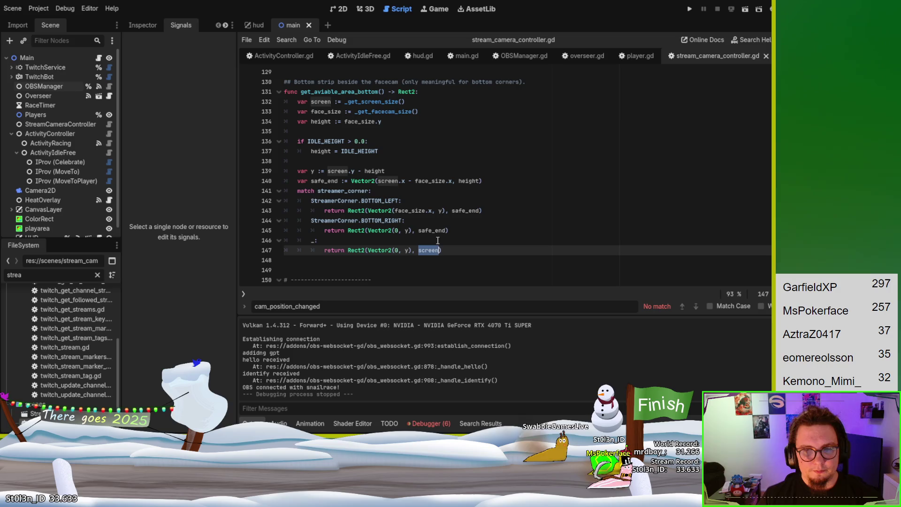
Make the argument Vector2(screen.x,height) using autocomplete, then run the overlay
key(Right)
text(.)
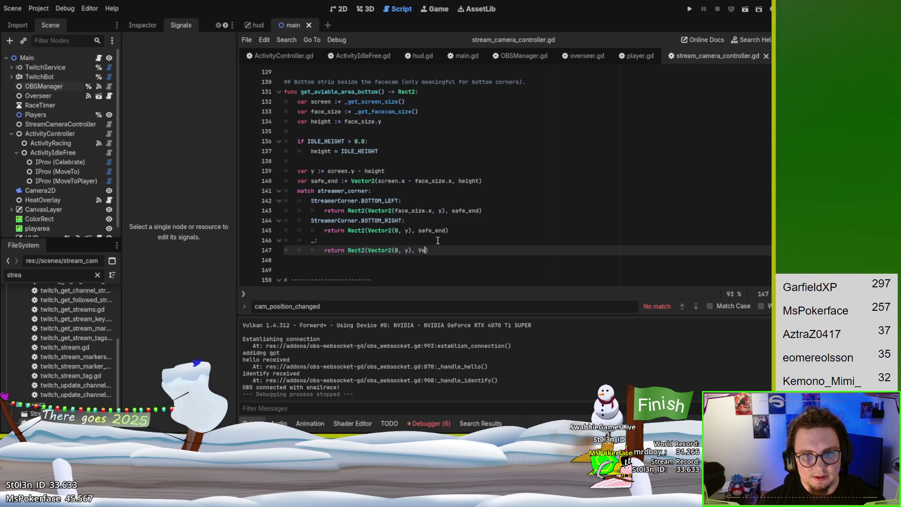
key(BackSpace)
key(BackSpace)
text(t)
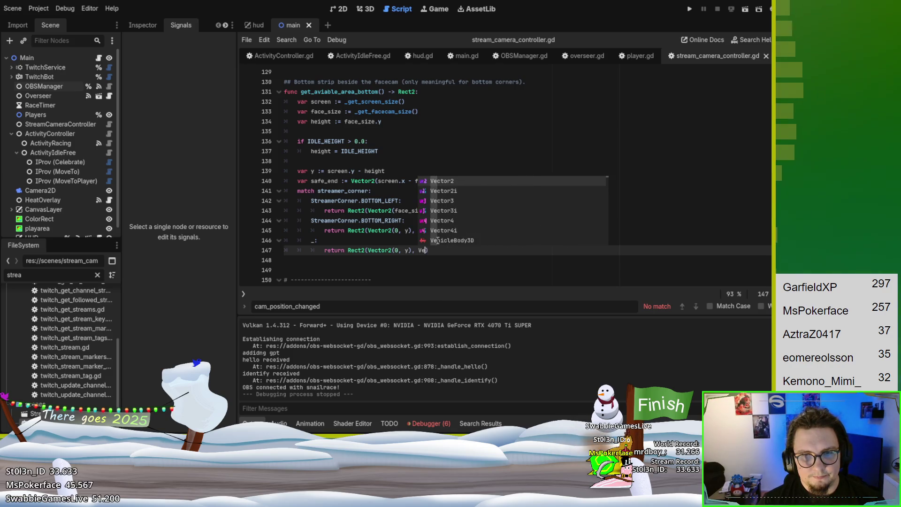
text(or2)
key(Return)
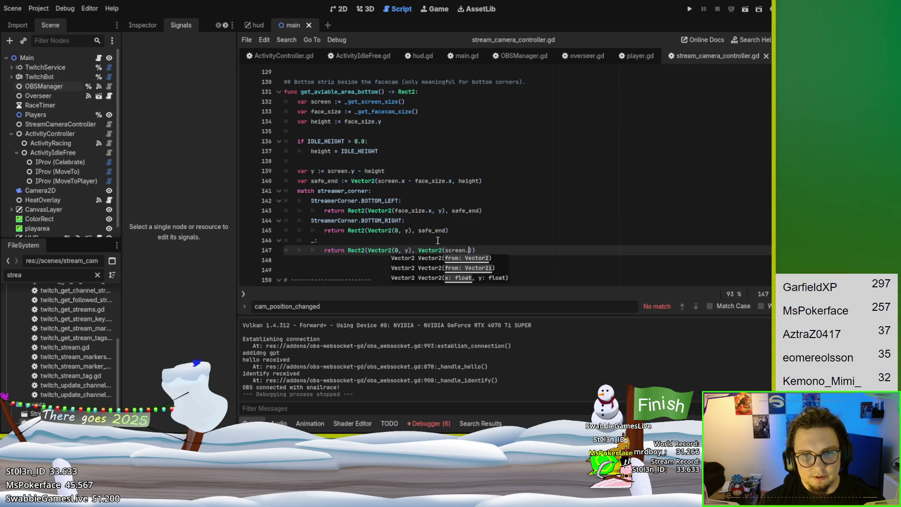
text(x,height)
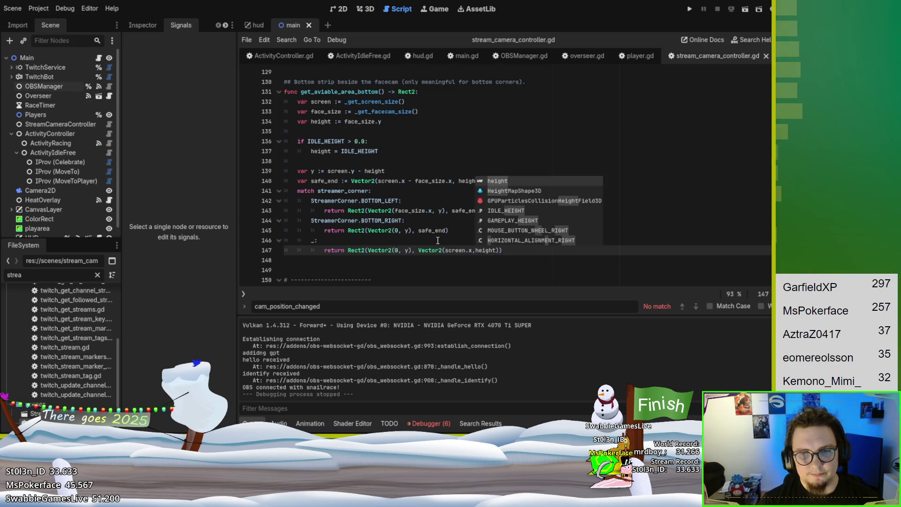
click(409, 250)
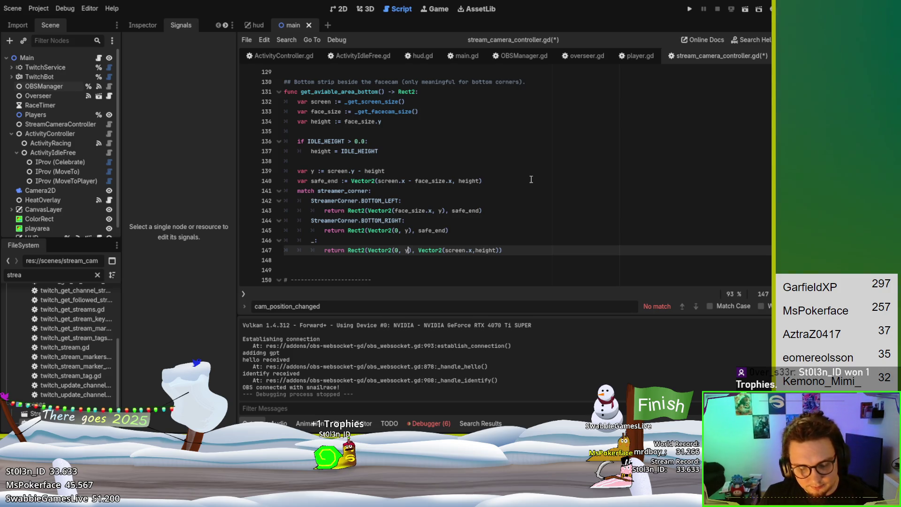
key(F5)
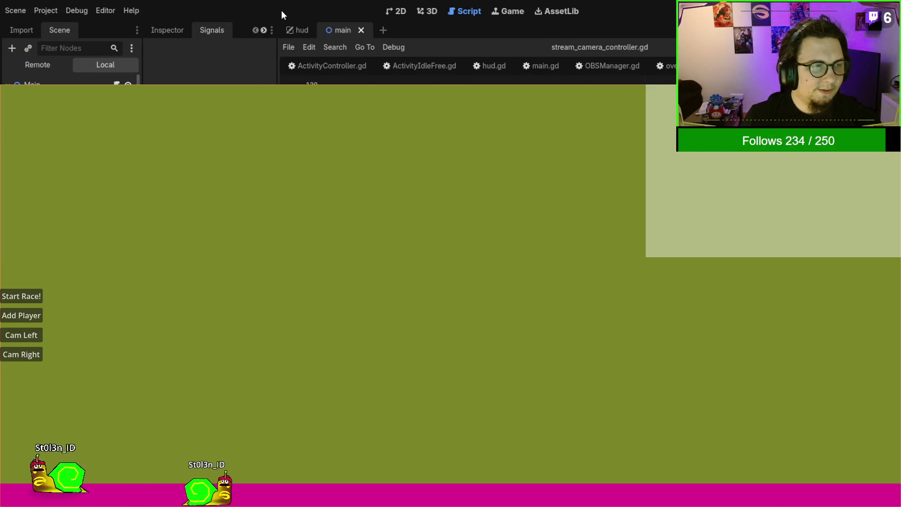
Stop the running overlay game after checking the snails in the full-width fallback area
key(F8)
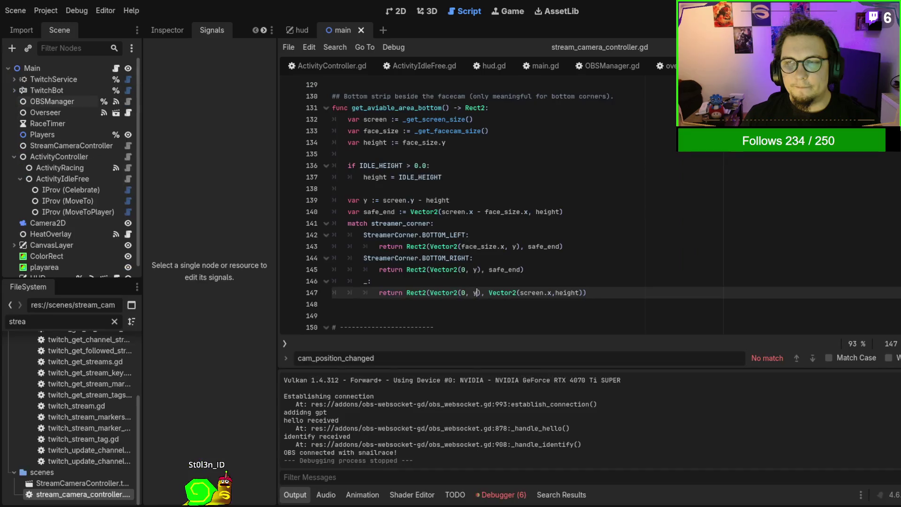
Search ActivityIdleFree.gd for IDLE_HEIGHT to find where it is set
double_click(427, 177)
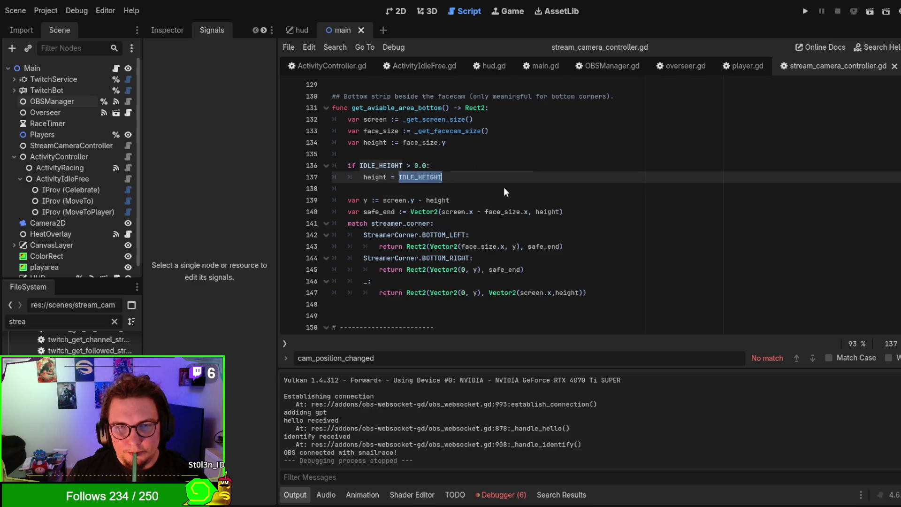
scroll(469, 160, up, 13)
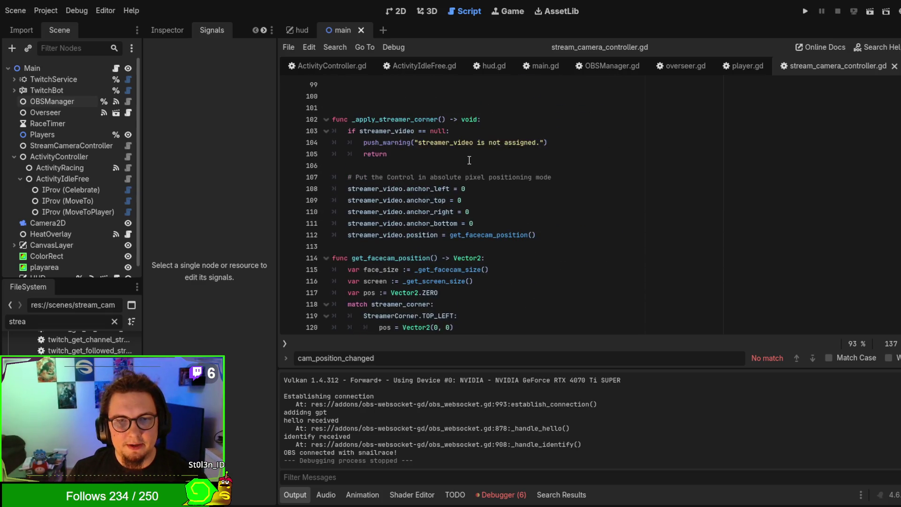
click(418, 64)
key(ctrl+f)
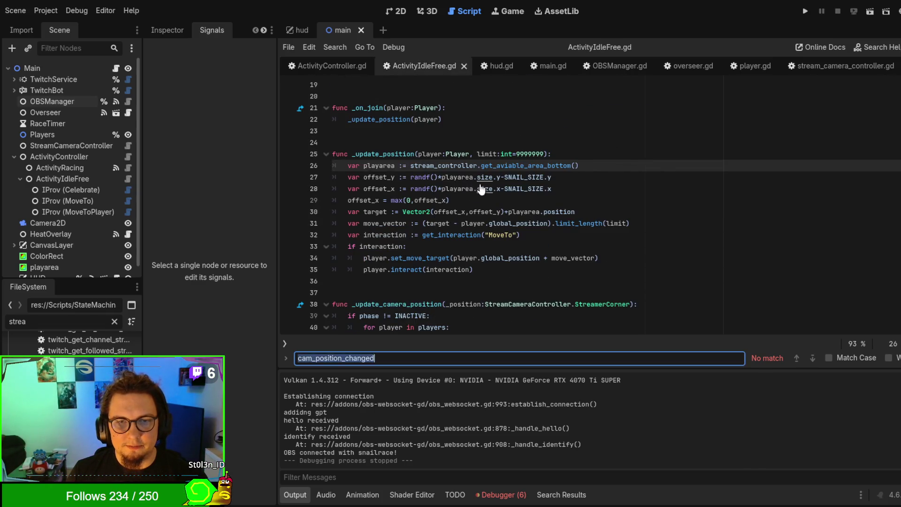
text(IDLE_HEIGHT)
key(Escape)
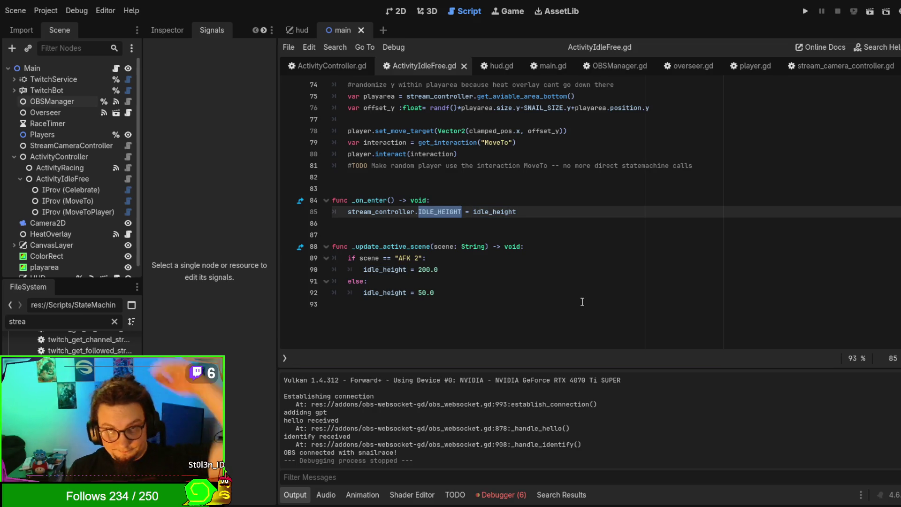
Highlight idle_height's uses beside the AFK 2 scene check, then run the current scene
double_click(500, 213)
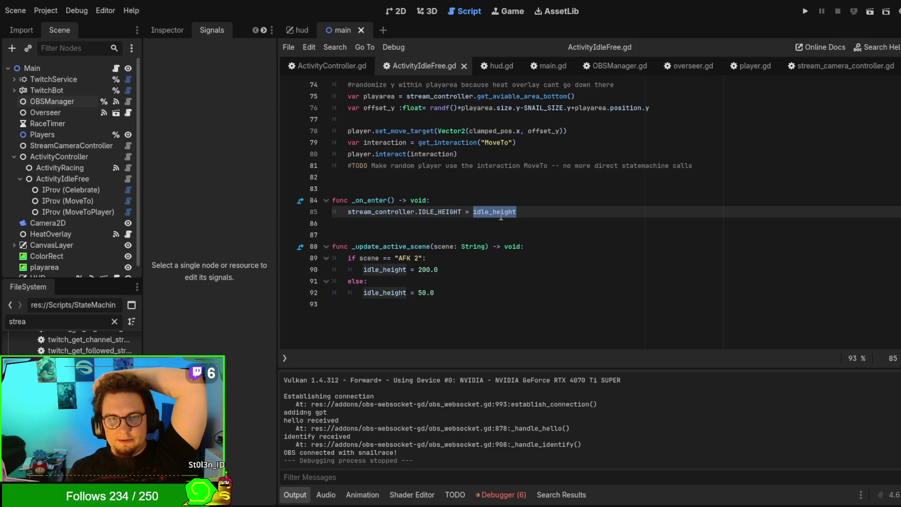
click(401, 257)
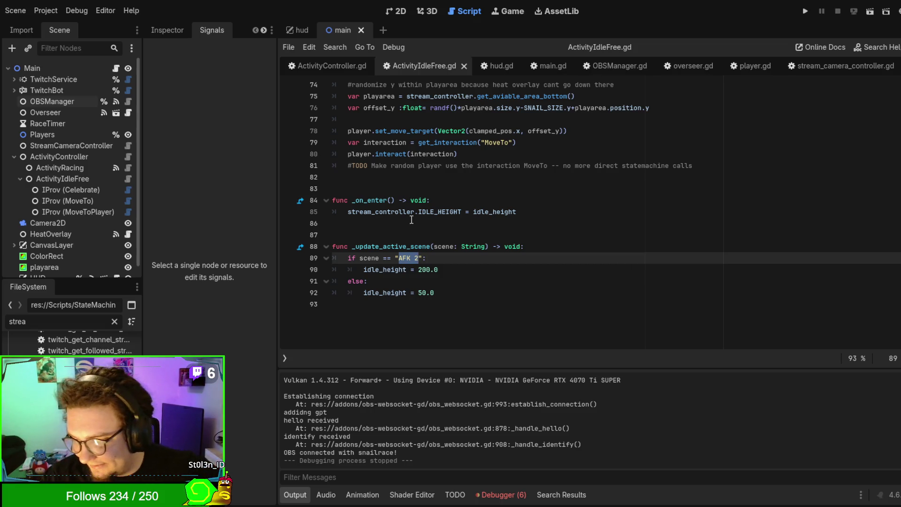
key(F6)
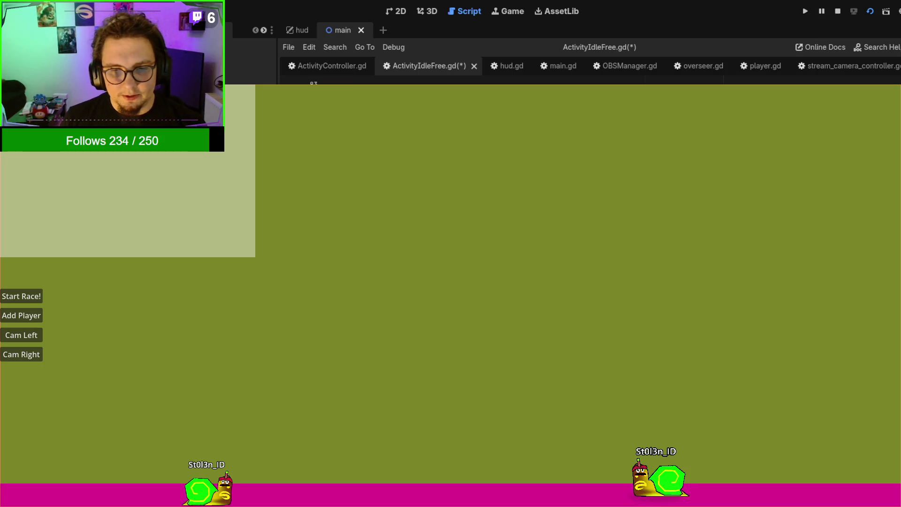
Stop the overlay game after seeing two snails idling on the bottom track
click(837, 10)
Write func _update_height(height:float) that sets stream_controller.IDLE_HEIGHT = height
key(BackSpace)
key(BackSpace)
key(BackSpace)
text(update_idle_)
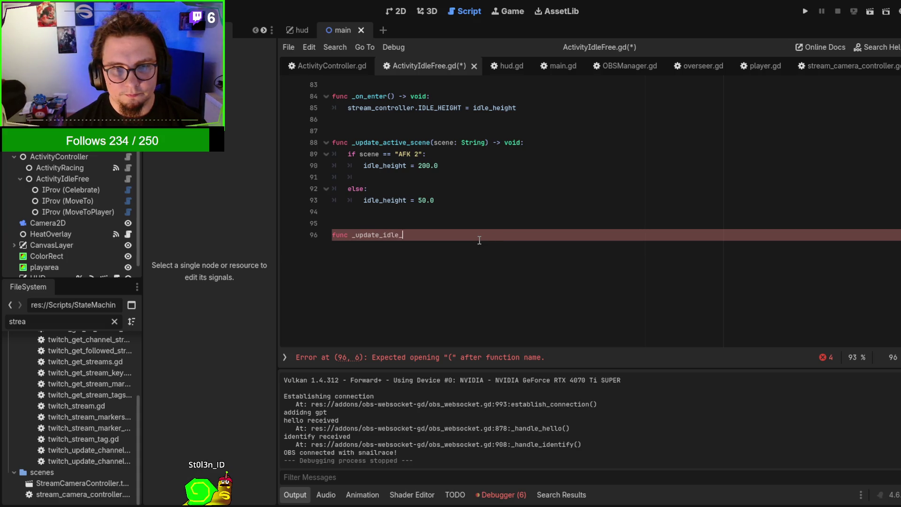
key(BackSpace)
key(BackSpace)
key(BackSpace)
key(BackSpace)
key(BackSpace)
text(height)
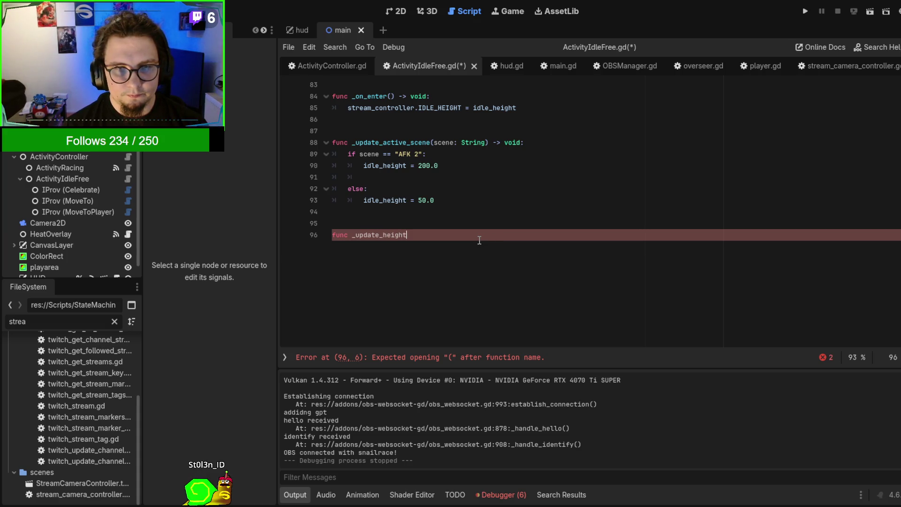
text(()height:float)
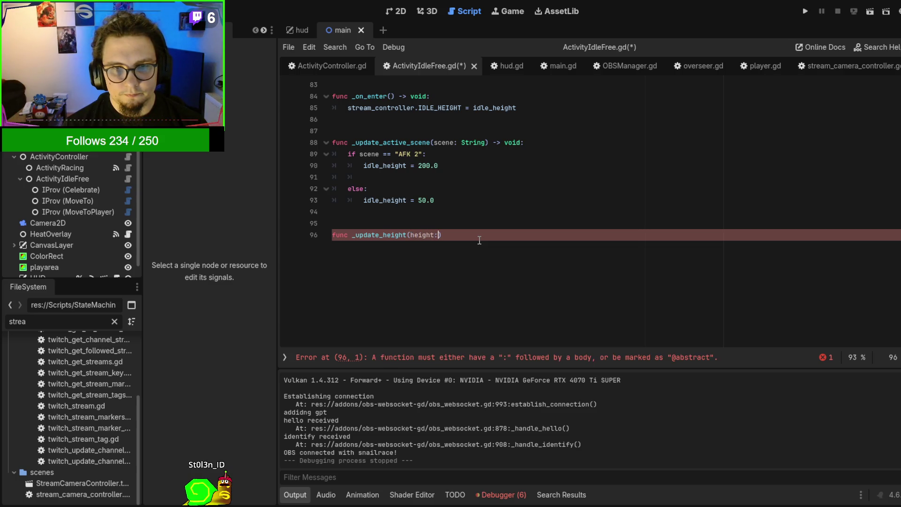
text(:)
key(Return)
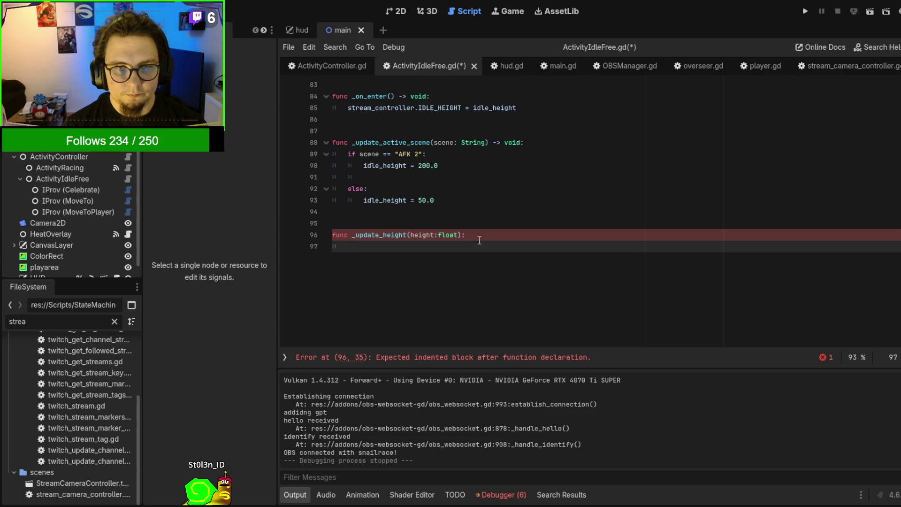
text(stream_controller.IDLE_HEIGHT = )
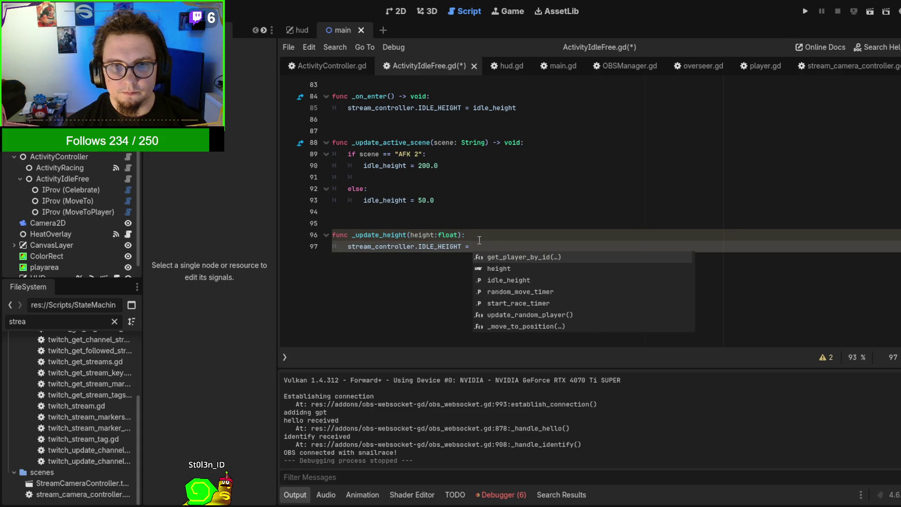
text(he)
key(Return)
key(Return)
text(idle_height)
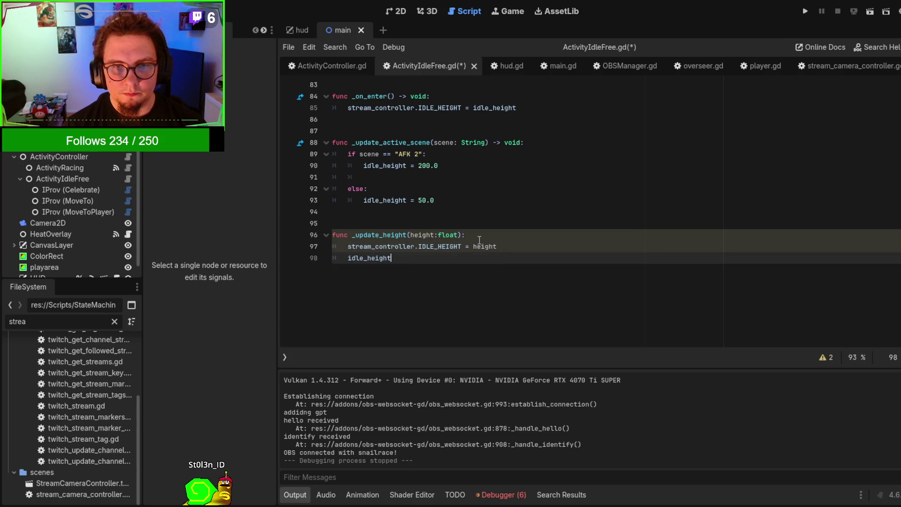
text(.height)
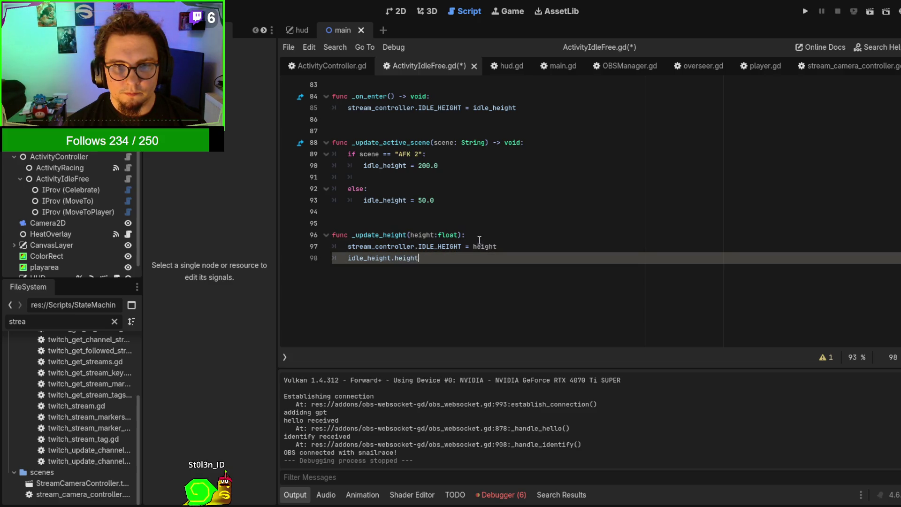
key(ctrl+z)
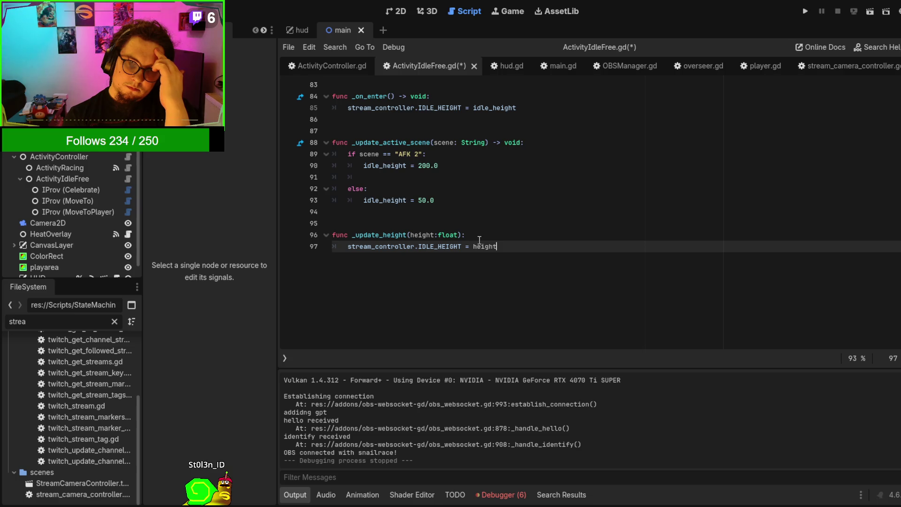
Add an 'if phase == INACTIVE: return' guard at the top of _update_height
scroll(479, 239, up, 3)
scroll(479, 239, down, 2)
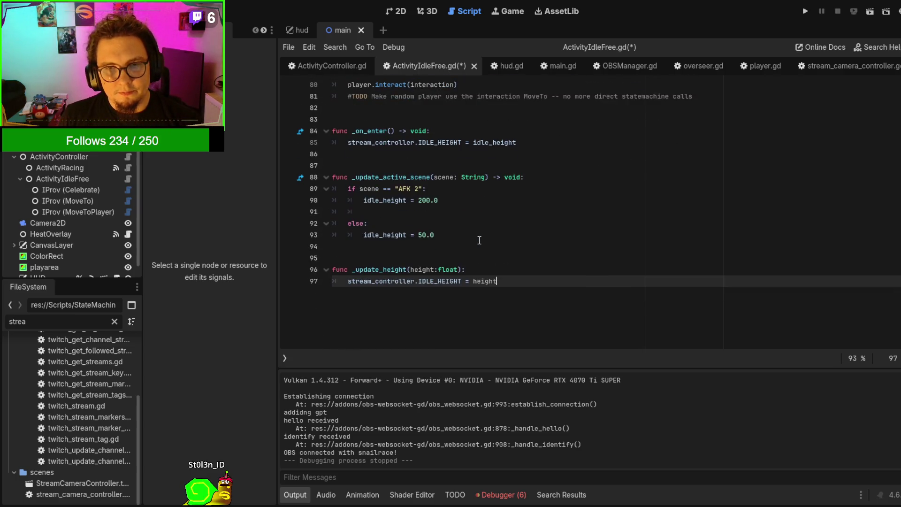
scroll(479, 239, up, 5)
scroll(479, 239, up, 5)
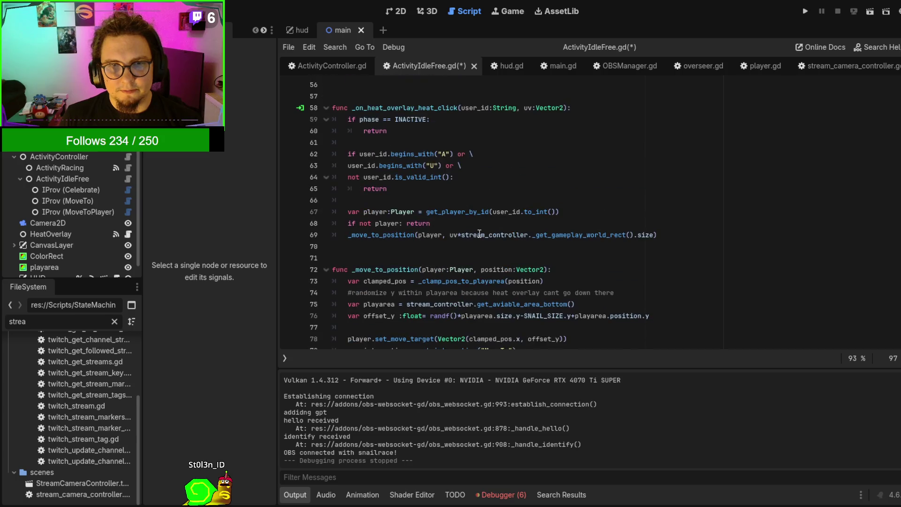
click(655, 140)
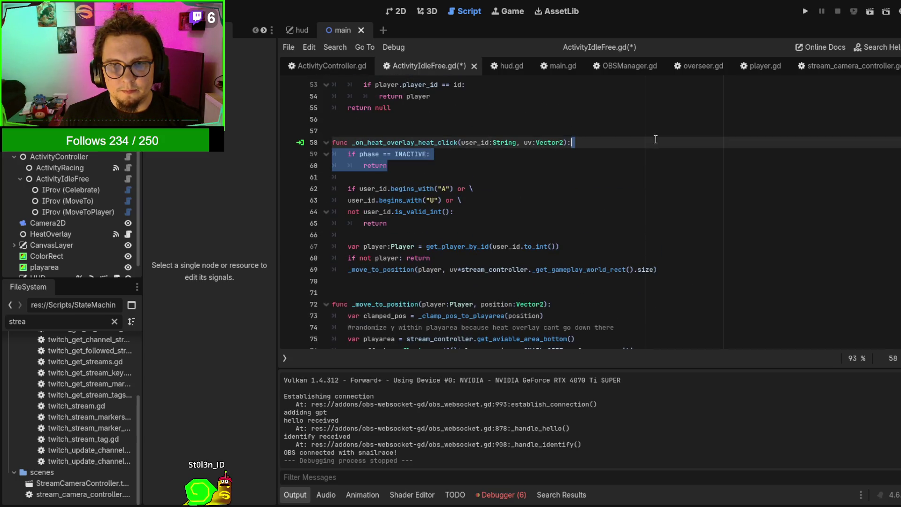
scroll(560, 246, down, 10)
click(531, 239)
key(Return)
key(Return)
text(if phase == INACTIVE:)
key(Return)
text(return)
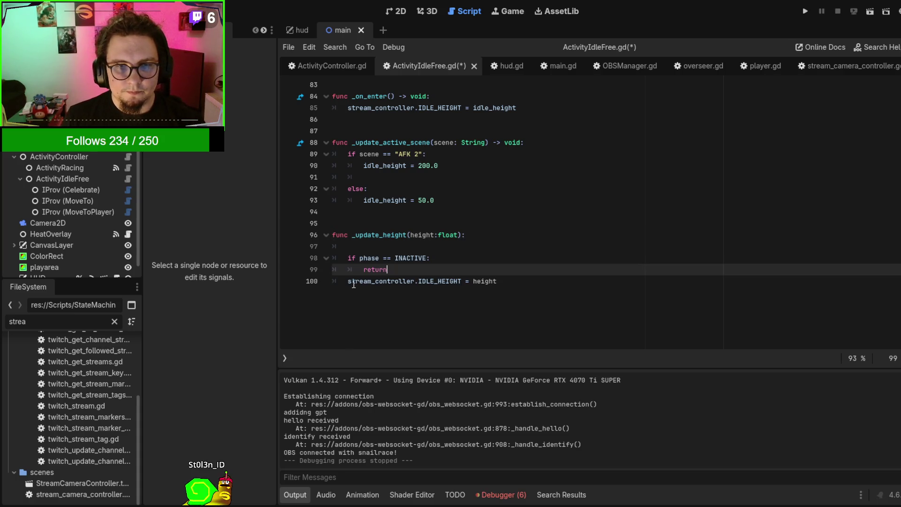
Make 'idle_height = height' the first line of the _update_height body
click(434, 245)
key(Return)
key(Up)
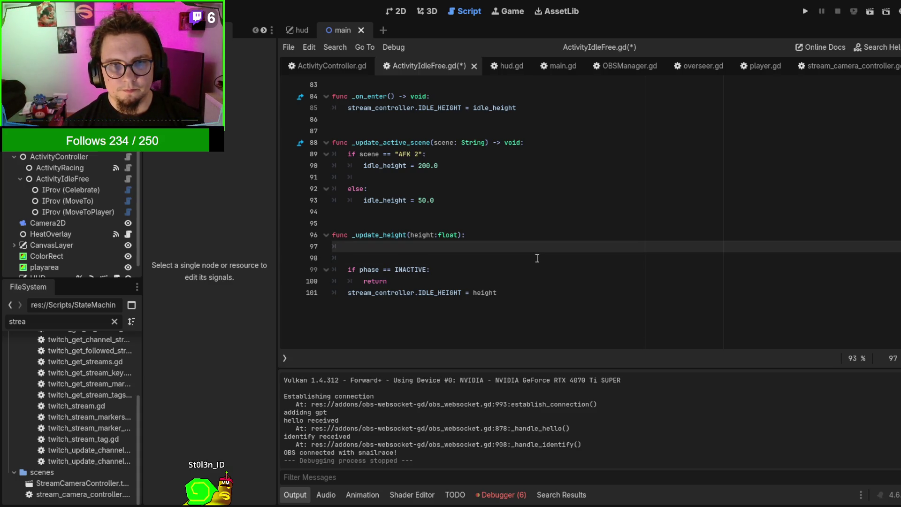
text(i)
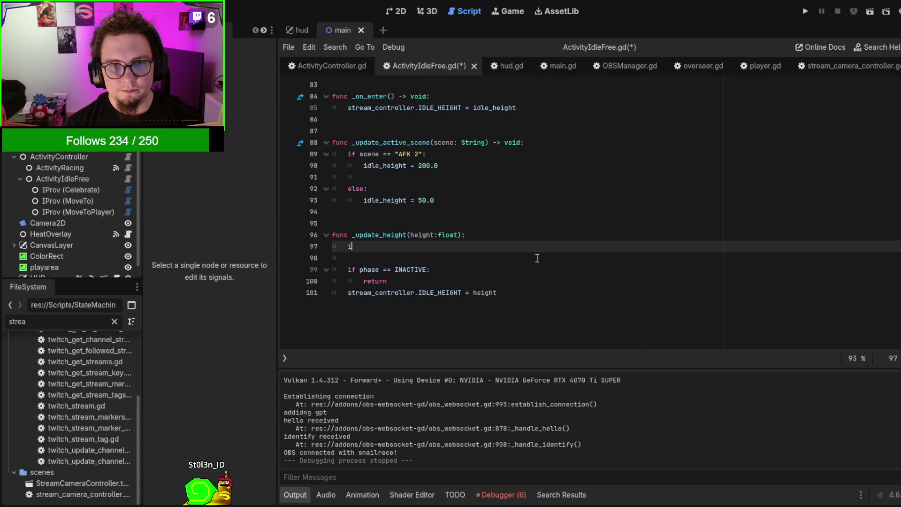
text(dle_p)
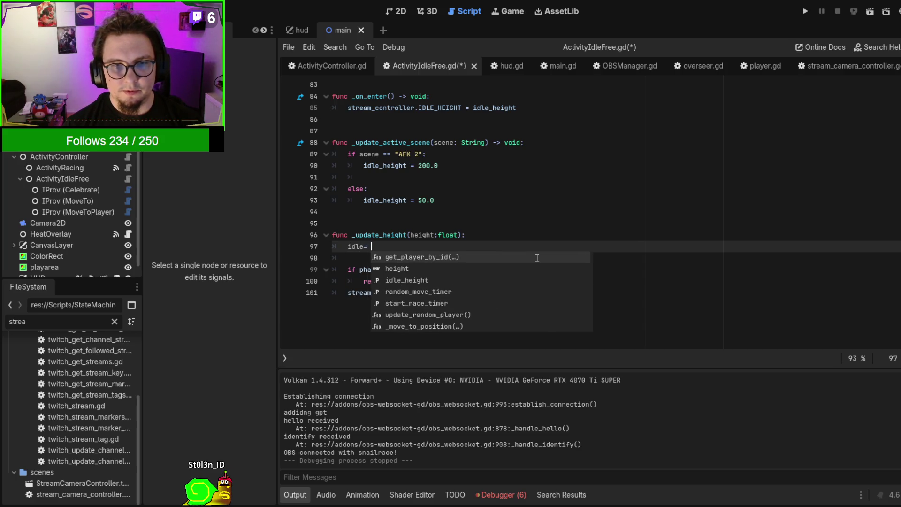
key(BackSpace)
key(BackSpace)
text(+)
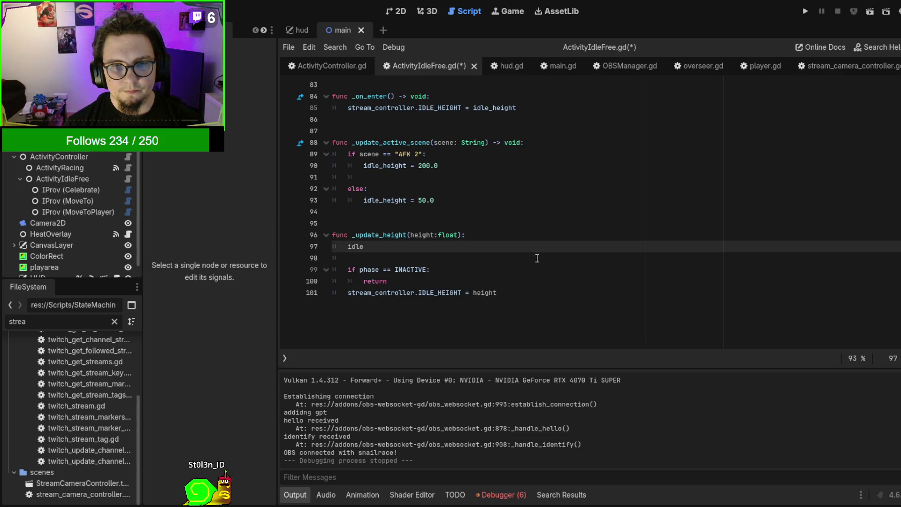
key(Return)
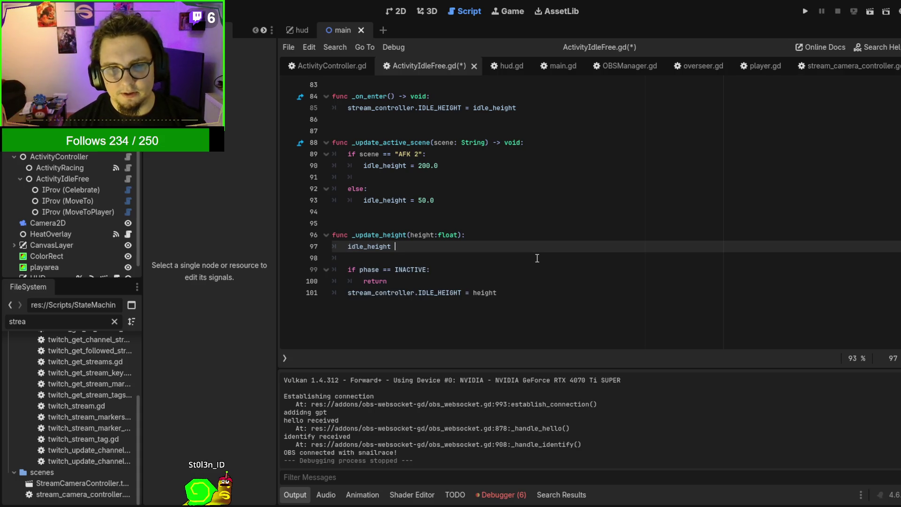
text(= height)
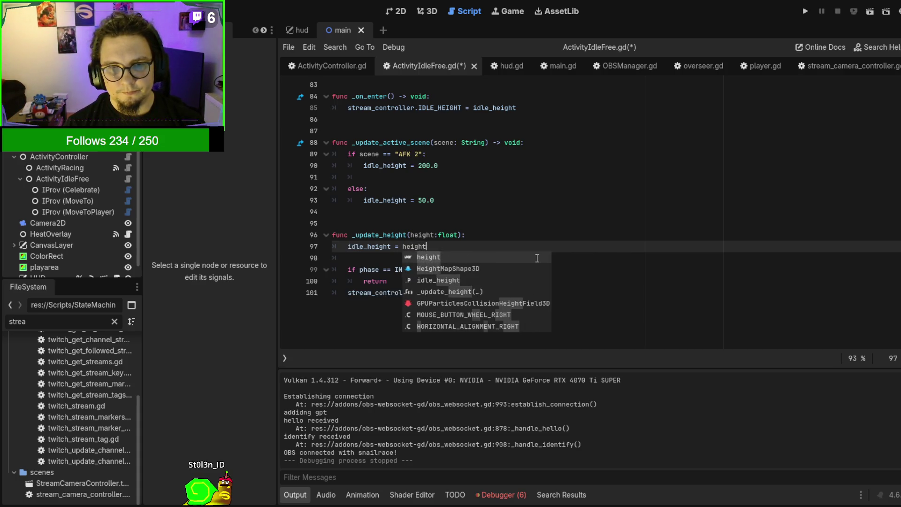
text(`)
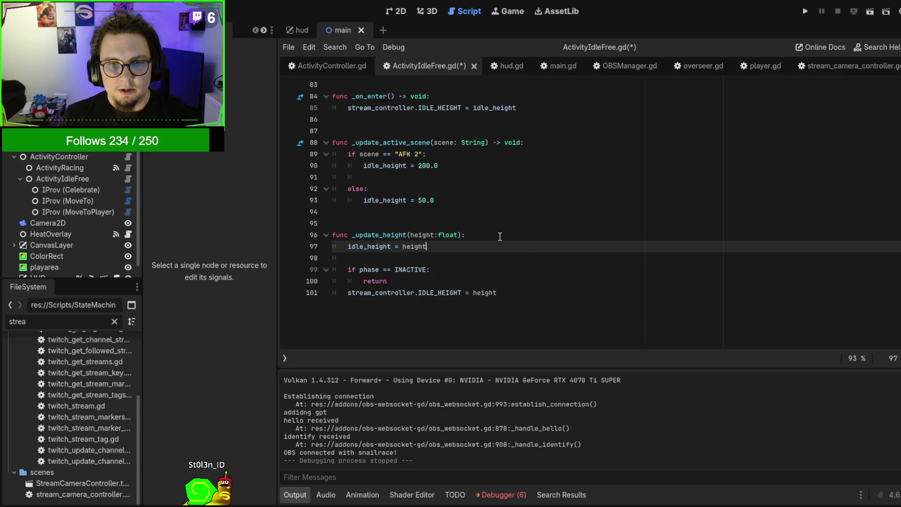
ctrl+click(386, 204)
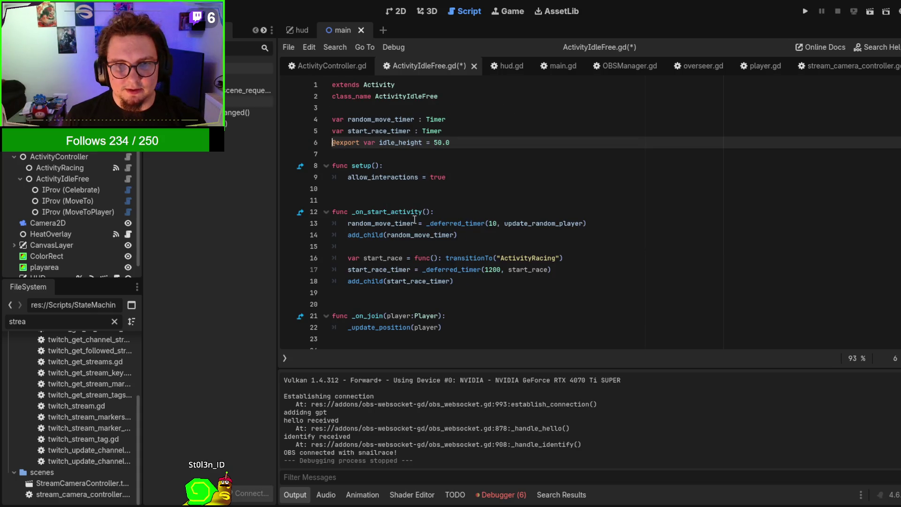
key(alt+Left)
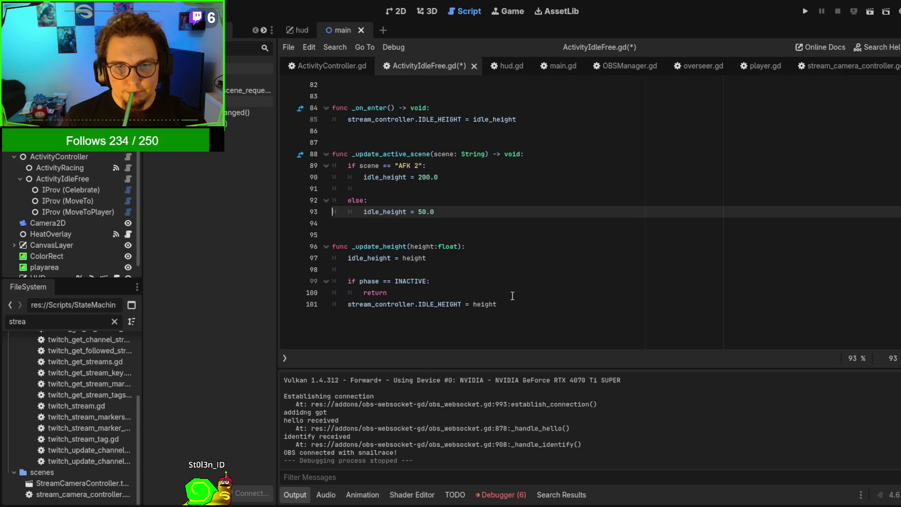
drag(521, 308, 525, 248)
key(ctrl+c)
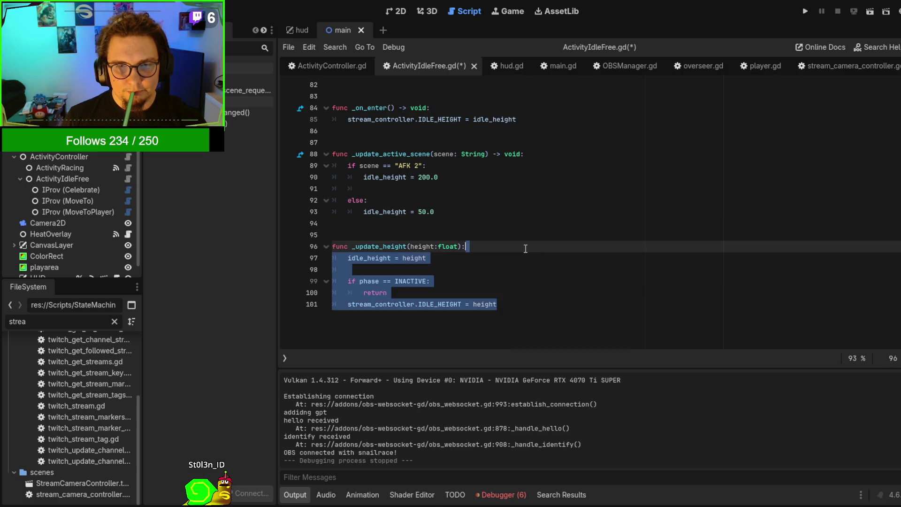
scroll(525, 249, up, 20)
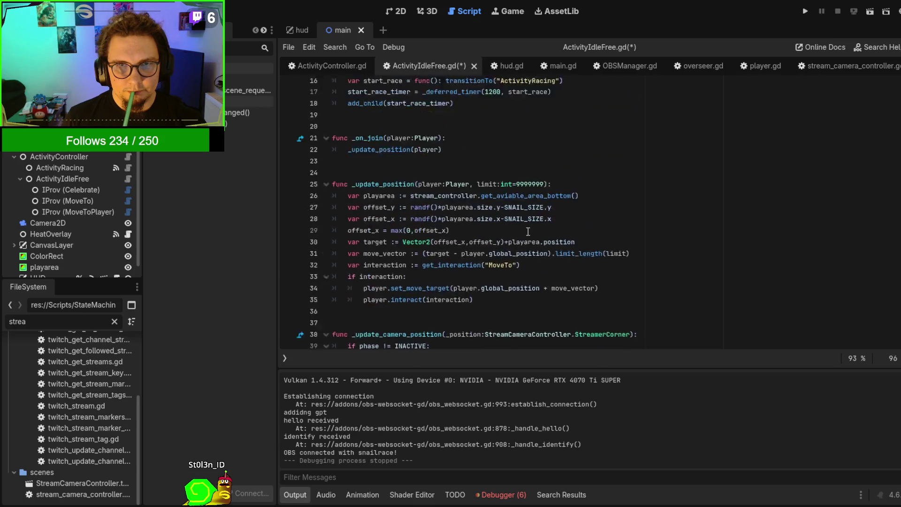
click(476, 139)
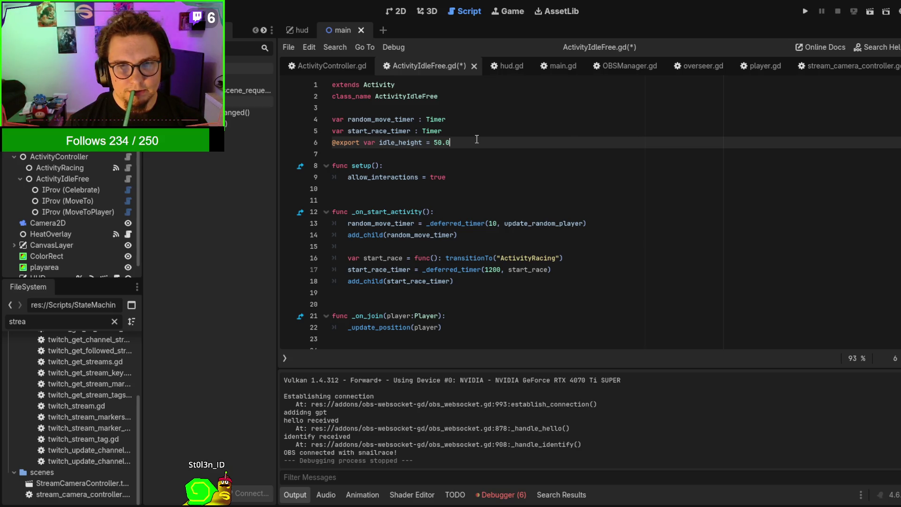
key(Return)
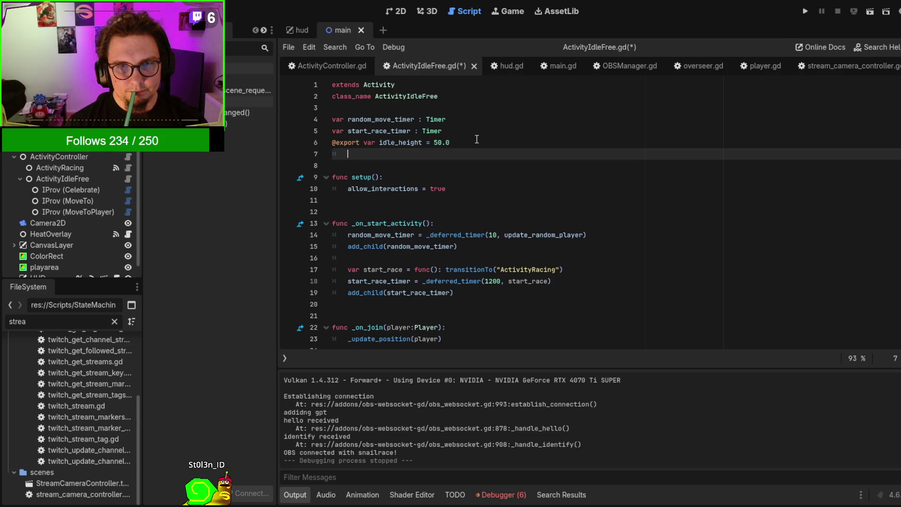
key(BackSpace)
key(BackSpace)
key(Return)
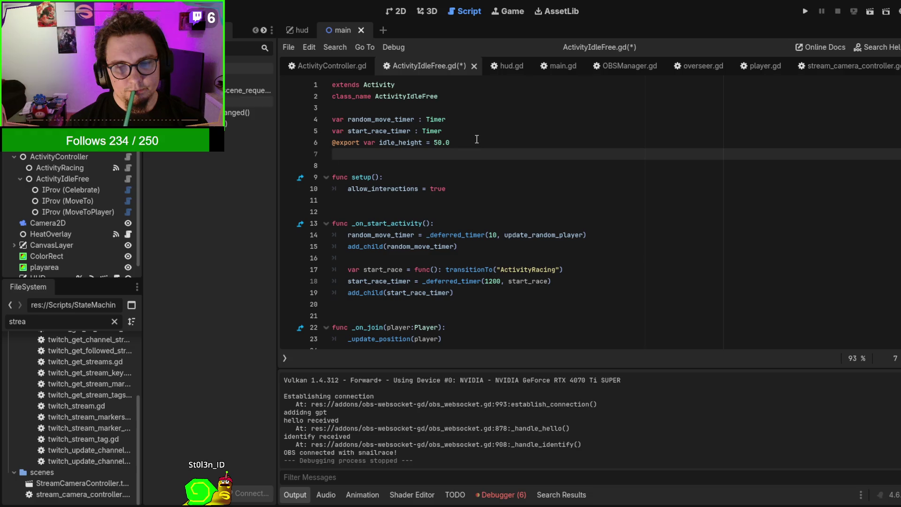
text(get)
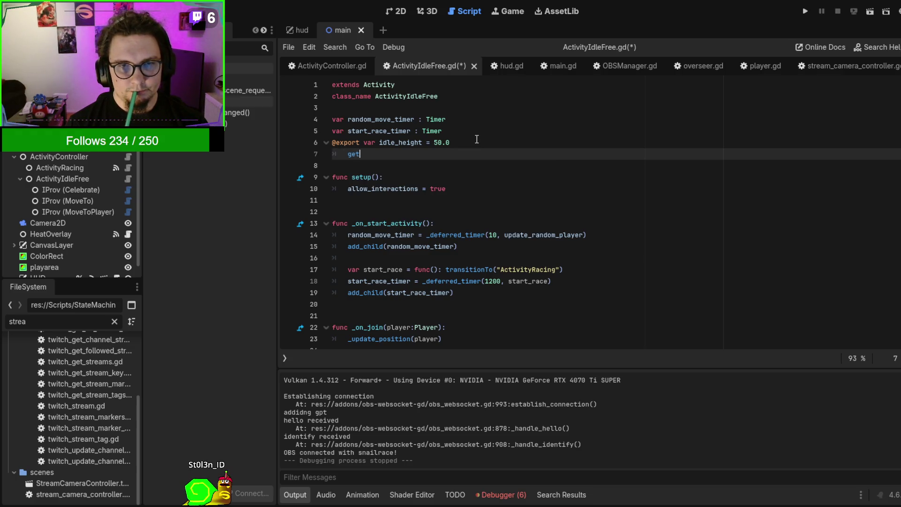
text(:)
key(Return)
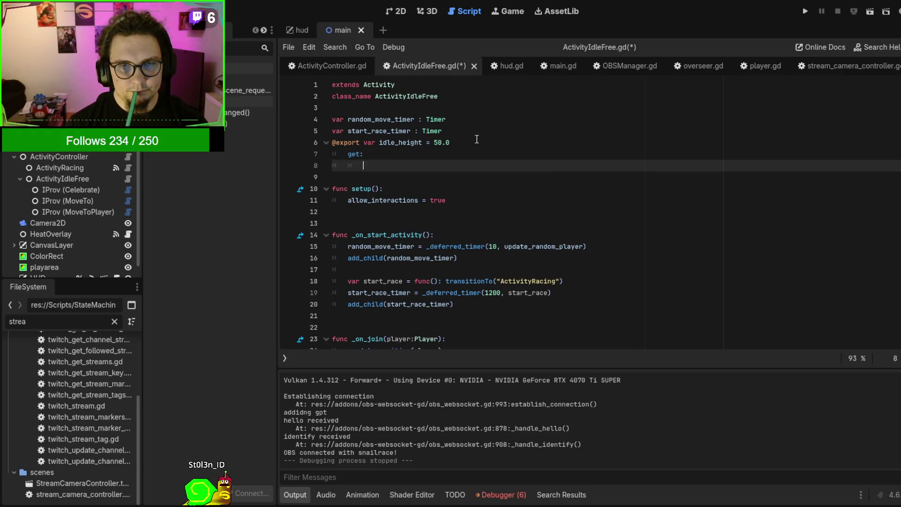
key(ctrl+v)
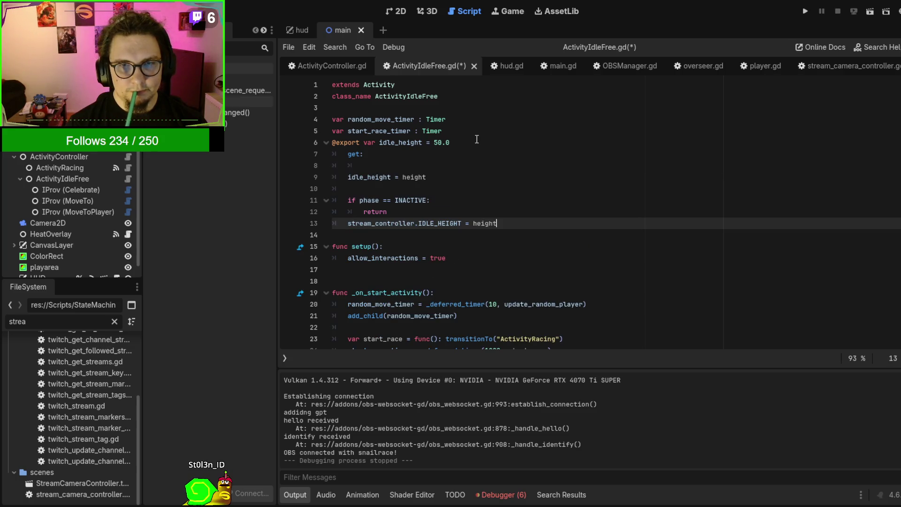
key(ctrl+z)
key(ctrl+z)
key(ctrl+z)
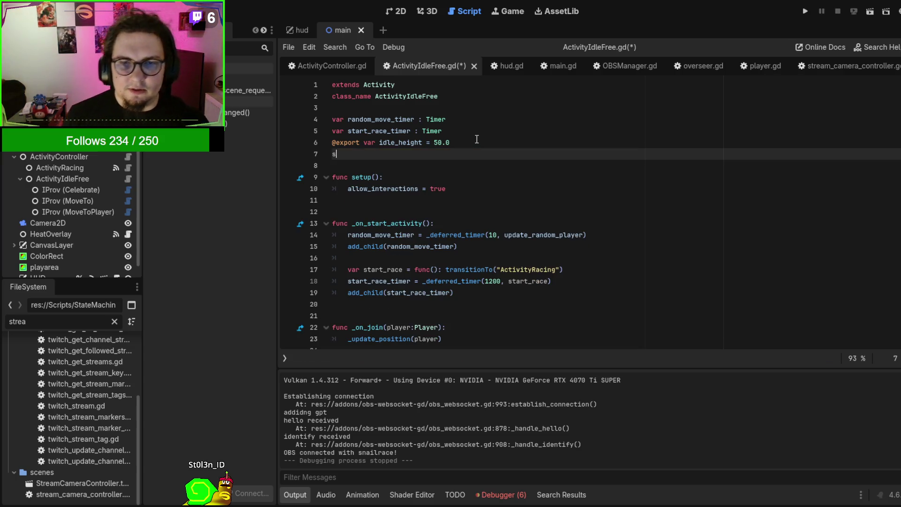
Replace both idle_height assignments with _update_height(200.0) for AFK 2 and _update_height(50.0) otherwise
key(BackSpace)
scroll(550, 161, down, 5)
scroll(550, 161, down, 20)
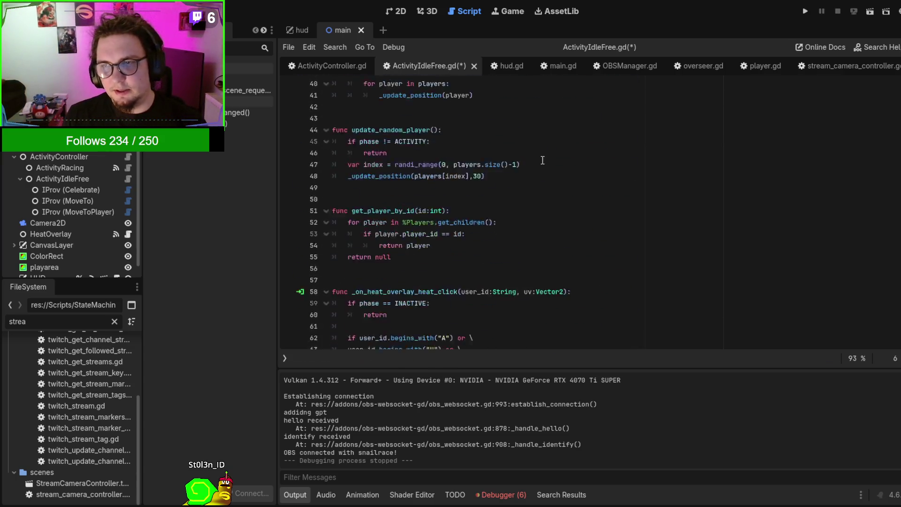
scroll(513, 238, up, 4)
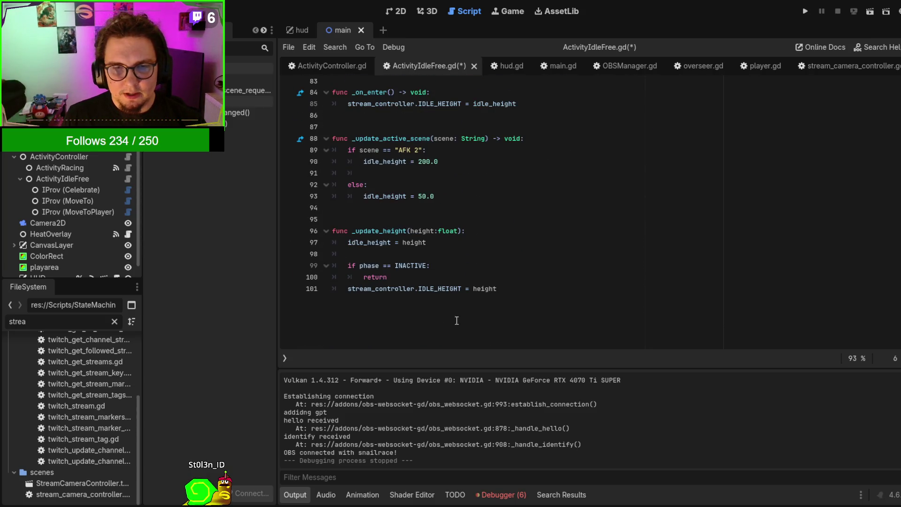
double_click(380, 230)
mouse_move(367, 196)
mouse_down()
mouse_move(430, 196)
mouse_move(418, 196)
mouse_up()
text(_update_height)
text(()
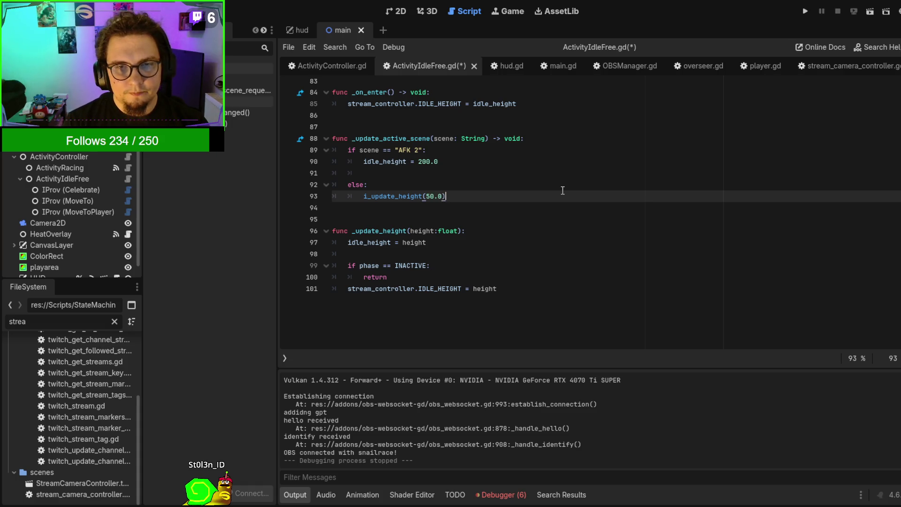
key(Up)
key(Up)
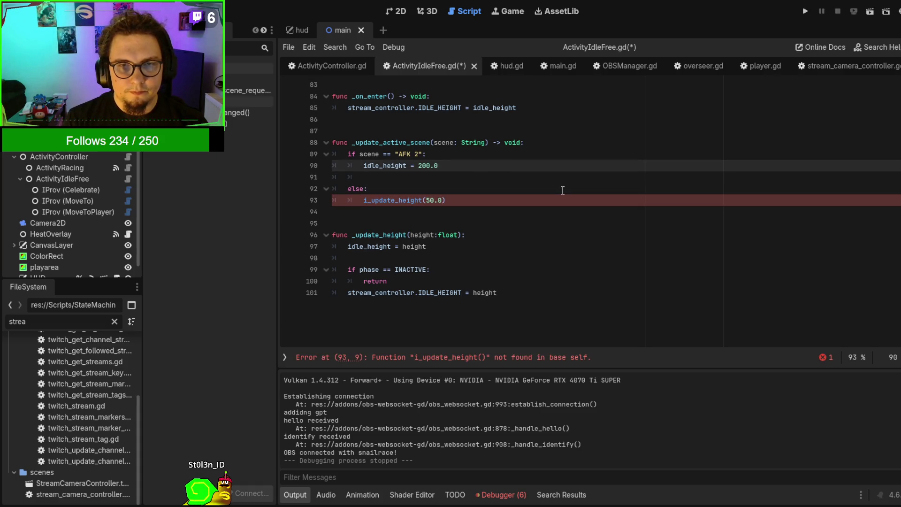
text())
key(Home)
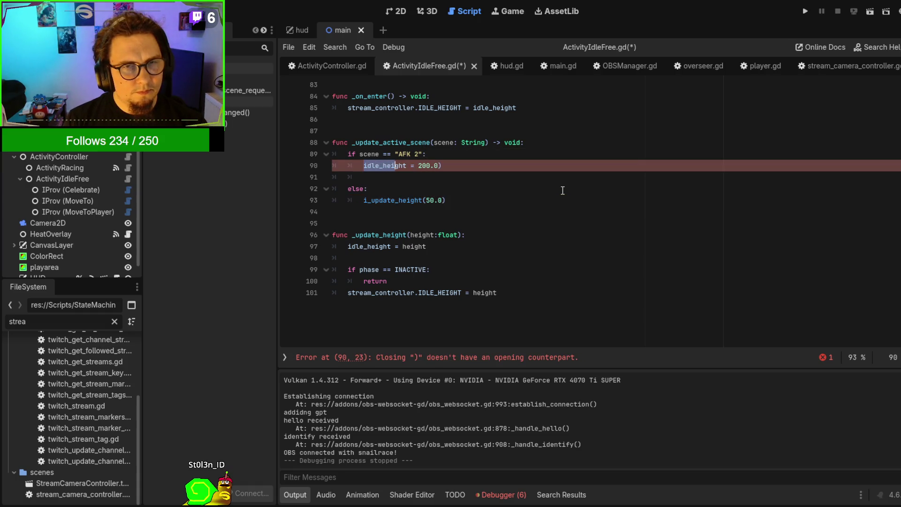
key(shift+Right)
key(shift+Right)
key(shift+Right)
text(_update_height()
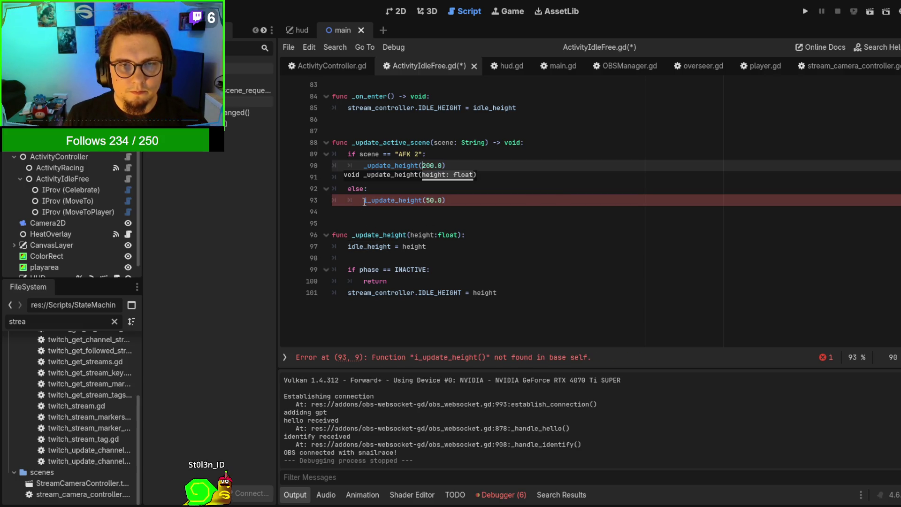
Remove the stray i, put each branch's call on one line, save and run
click(364, 203)
key(BackSpace)
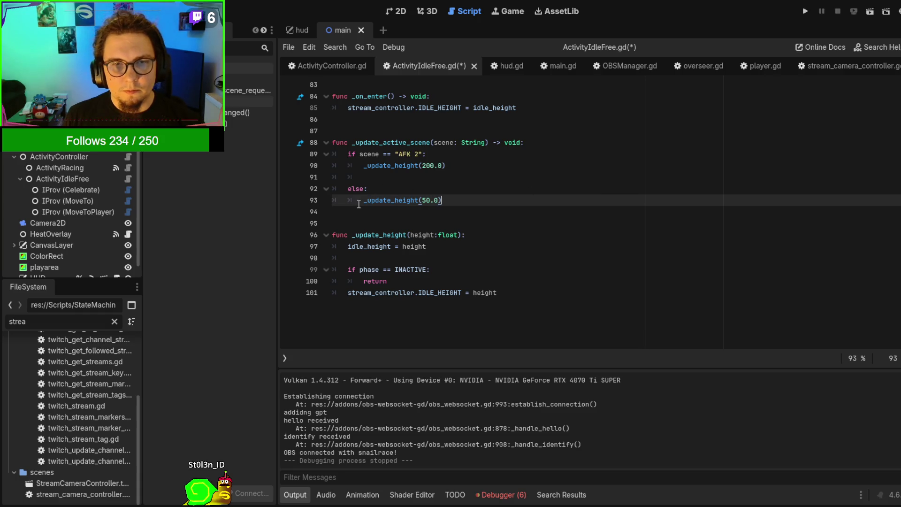
key(BackSpace)
key(BackSpace)
key(BackSpace)
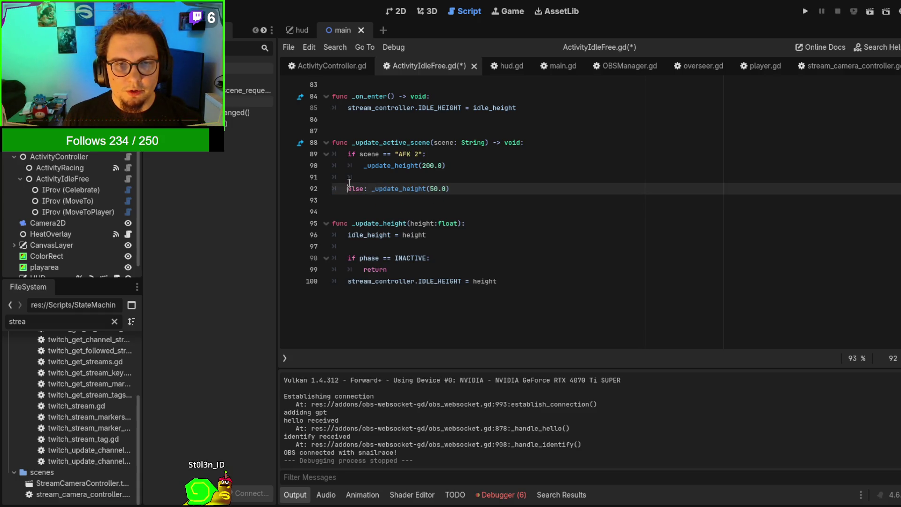
key(BackSpace)
key(BackSpace)
key(BackSpace)
key(Return)
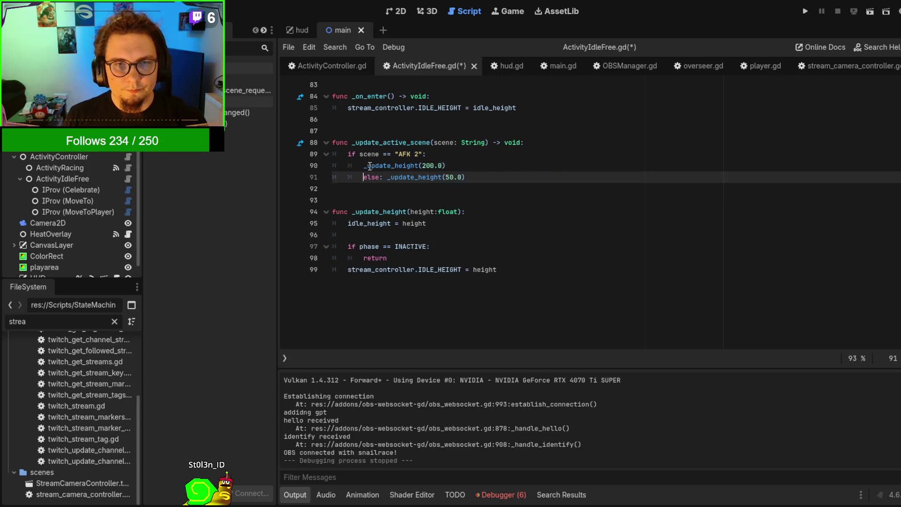
click(369, 166)
key(BackSpace)
key(BackSpace)
key(BackSpace)
click(475, 186)
key(ctrl+s)
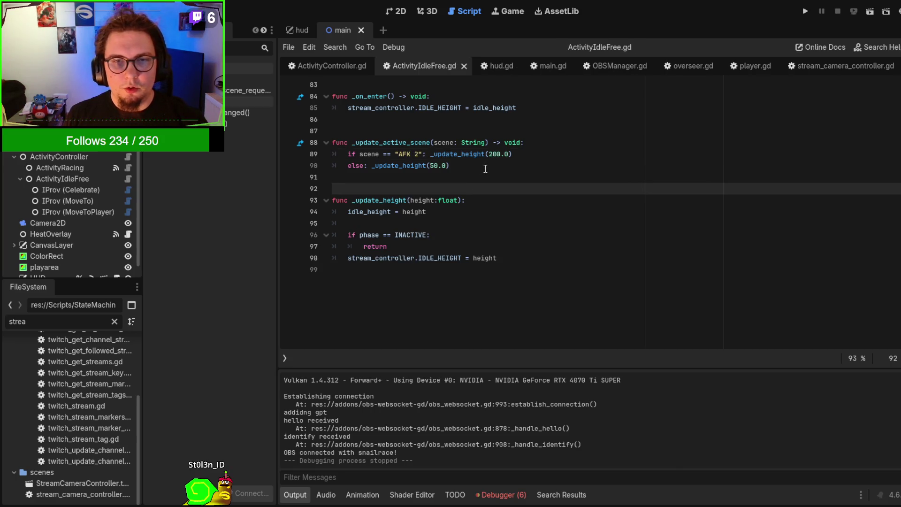
key(F5)
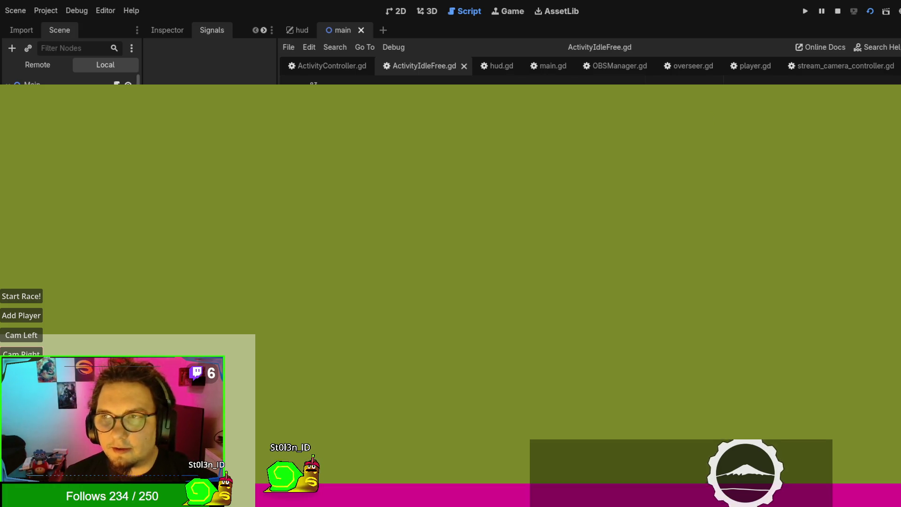
Stop the running overlay and go back to ActivityIdleFree.gd
key(F8)
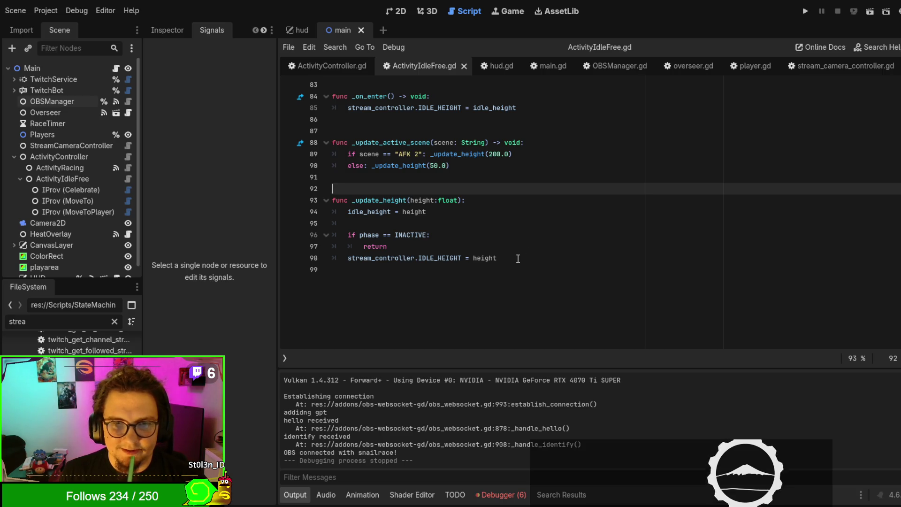
Join 'return' onto the 'if phase == INACTIVE:' line and save the script
scroll(518, 258, up, 1)
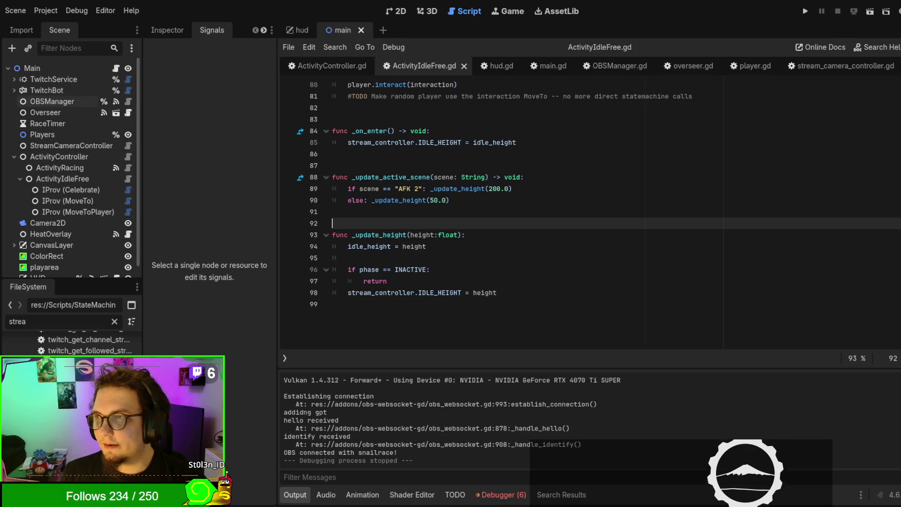
click(676, 266)
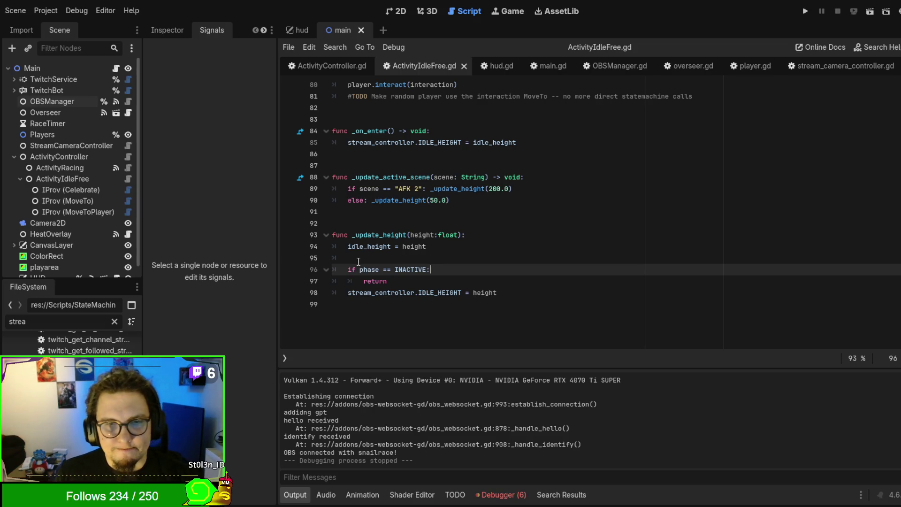
drag(363, 281, 429, 269)
key(Delete)
click(410, 312)
key(ctrl+s)
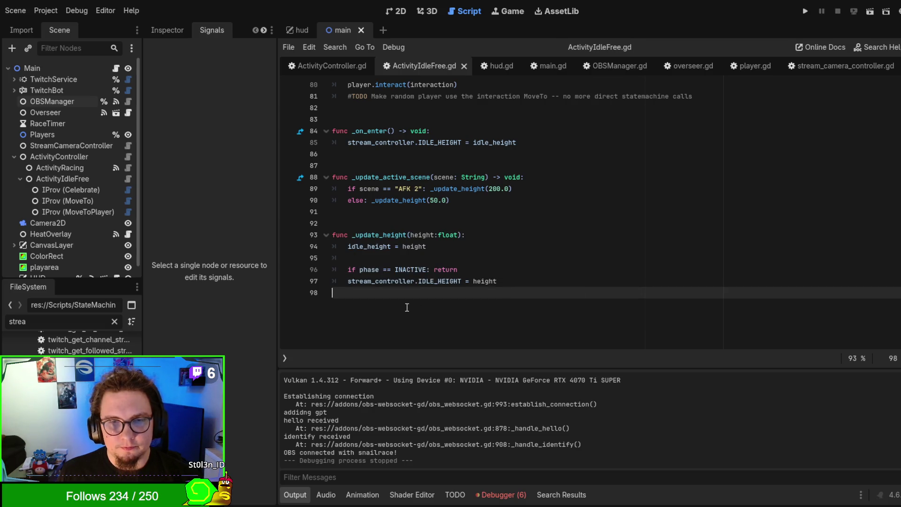
Set a breakpoint on 'idle_height = height' in _update_height and run the project
double_click(376, 237)
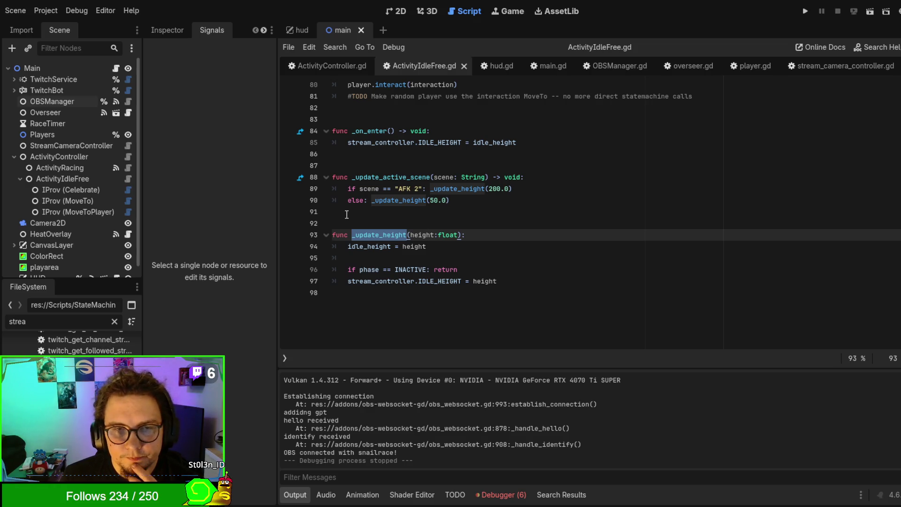
click(289, 246)
click(529, 257)
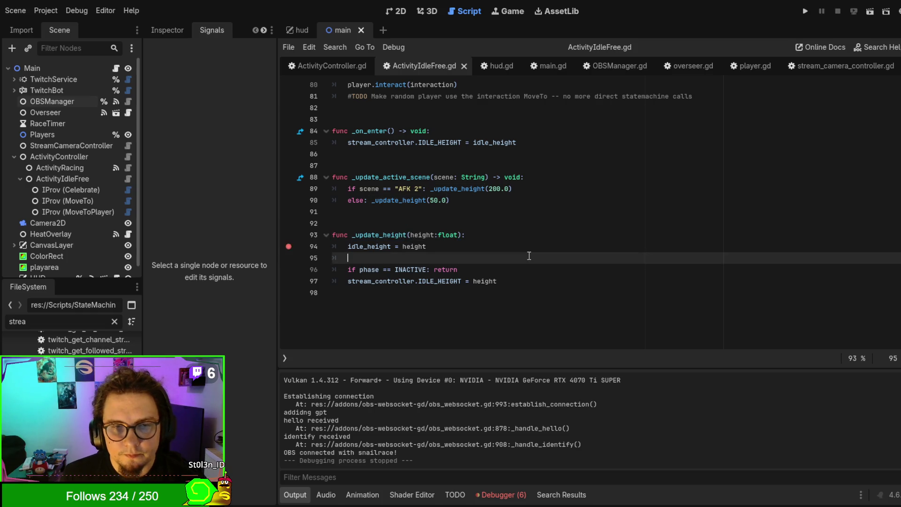
key(F5)
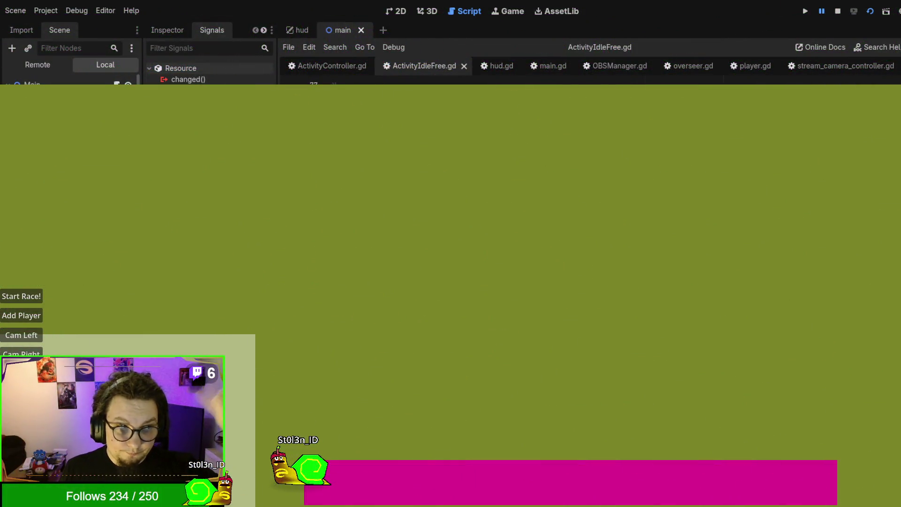
Stop the running overlay so the Debugger reports 'Debug session closed'
click(837, 11)
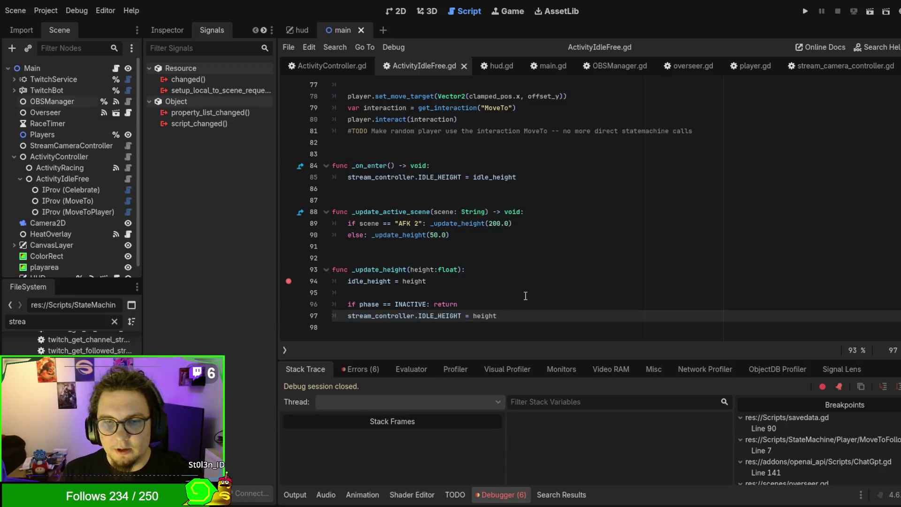
Copy the for-loop over players from _update_camera_position and return to the IDLE_HEIGHT line in _update_height
click(507, 301)
scroll(529, 214, up, 3)
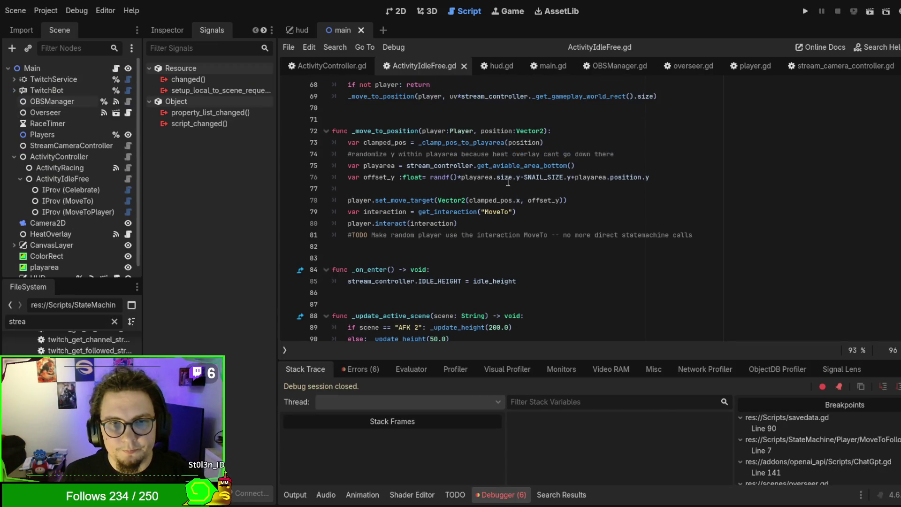
scroll(439, 167, up, 1)
scroll(518, 240, down, 3)
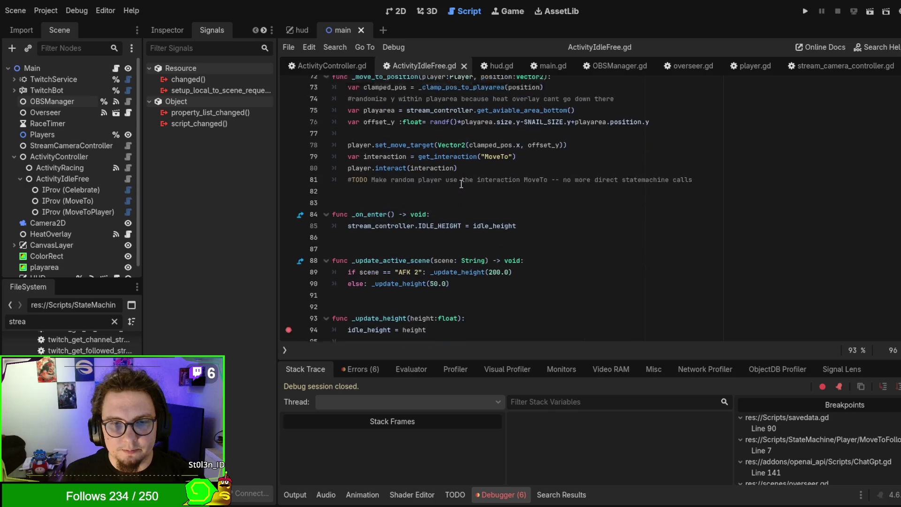
scroll(482, 271, up, 6)
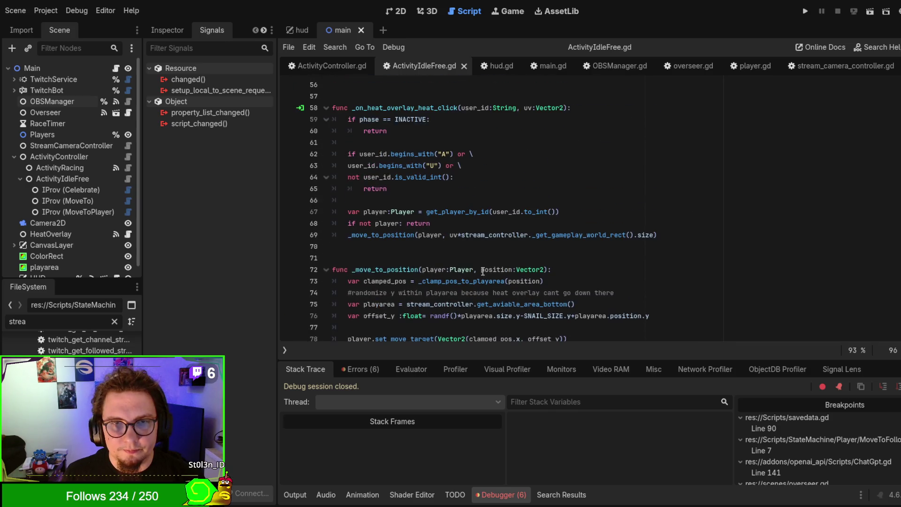
scroll(446, 247, up, 1)
scroll(398, 174, up, 4)
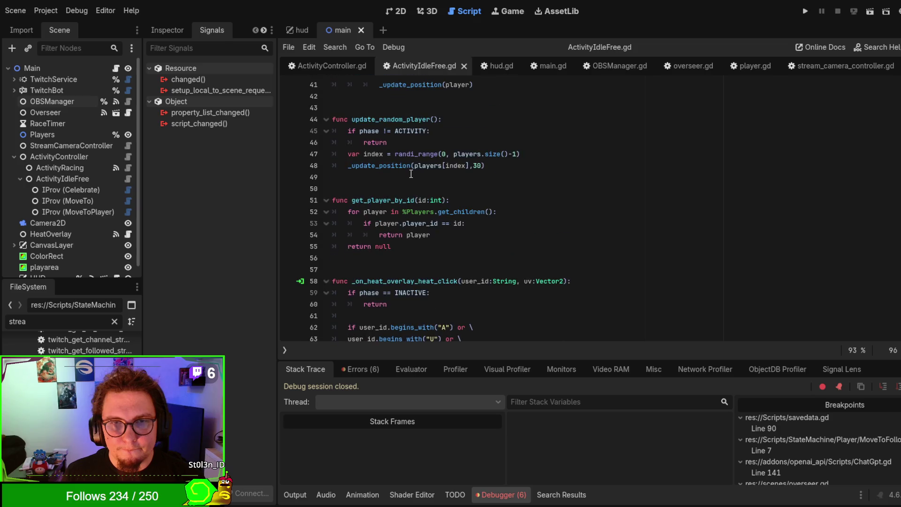
scroll(428, 183, up, 8)
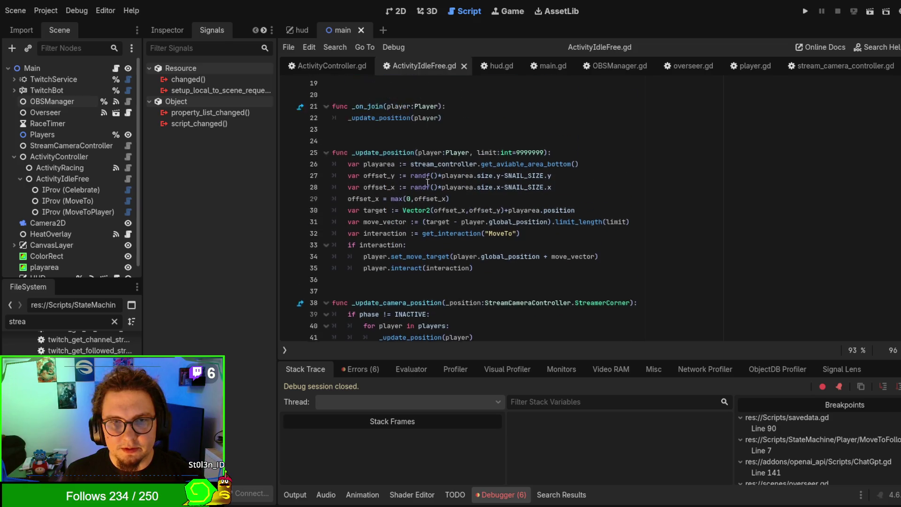
scroll(378, 172, up, 3)
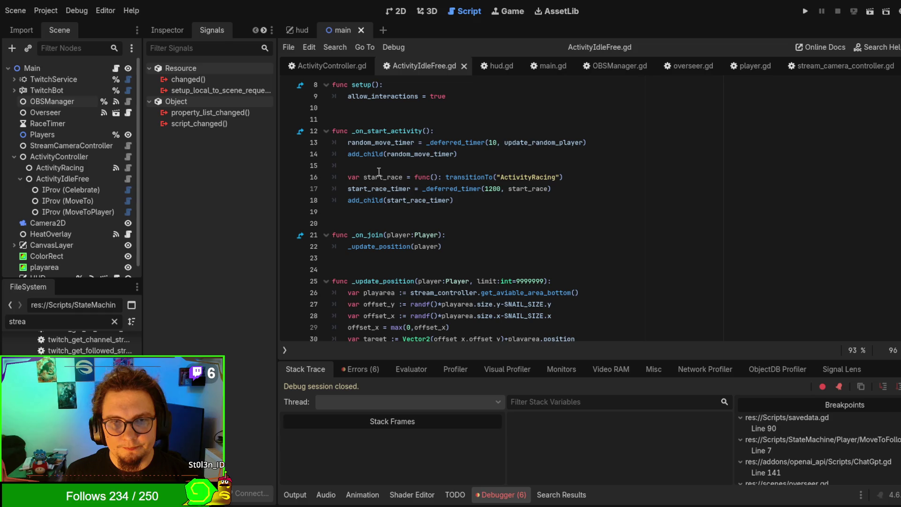
scroll(412, 188, down, 8)
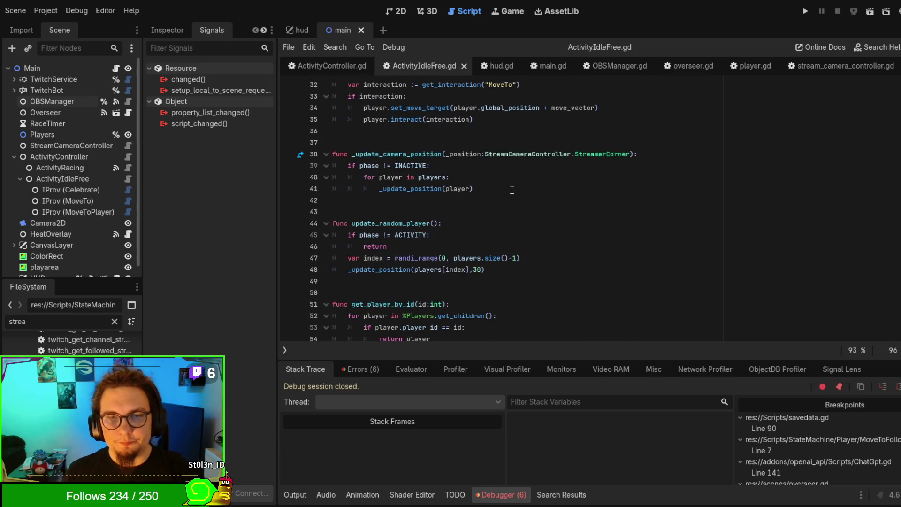
drag(511, 190, 517, 168)
key(ctrl+c)
scroll(566, 217, down, 18)
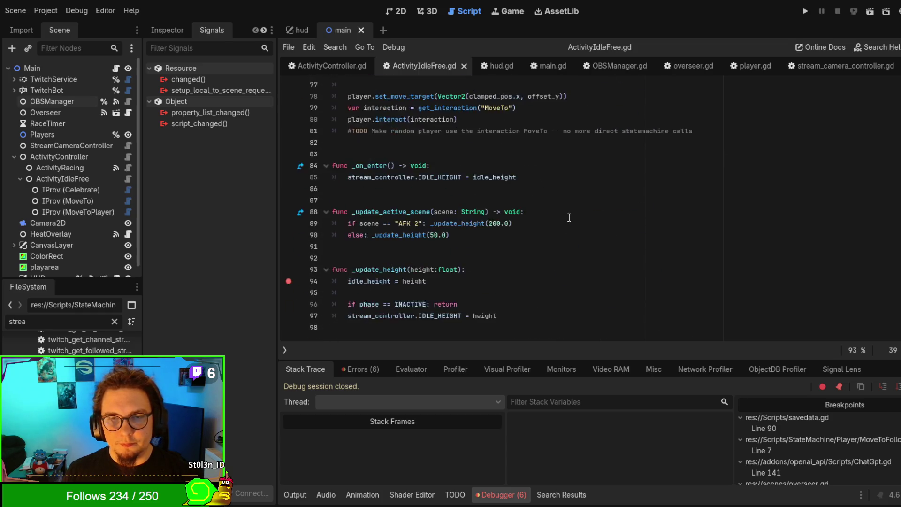
click(562, 227)
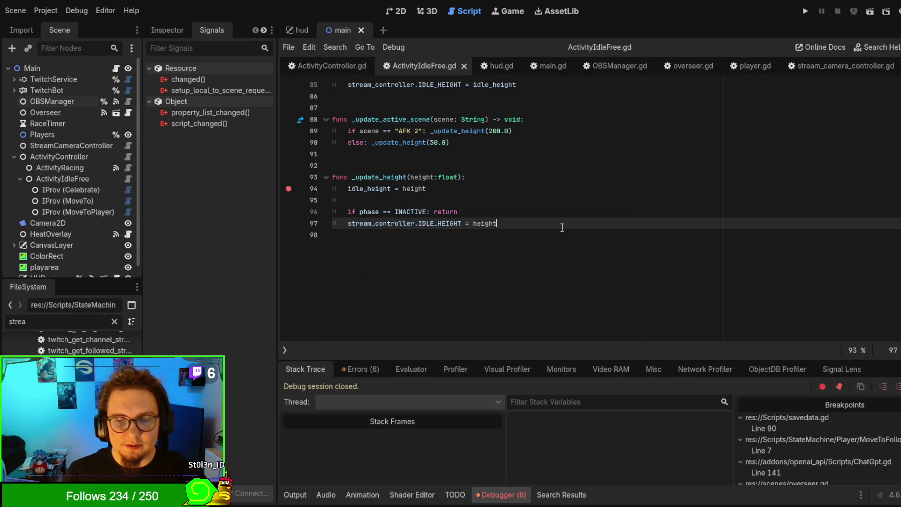
Paste the players loop after the IDLE_HEIGHT line and fix its indentation
key(Return)
key(ctrl+v)
mouse_move(472, 258)
mouse_down()
mouse_move(407, 257)
mouse_move(438, 245)
mouse_up()
key(shift+Tab)
key(Up)
click(351, 258)
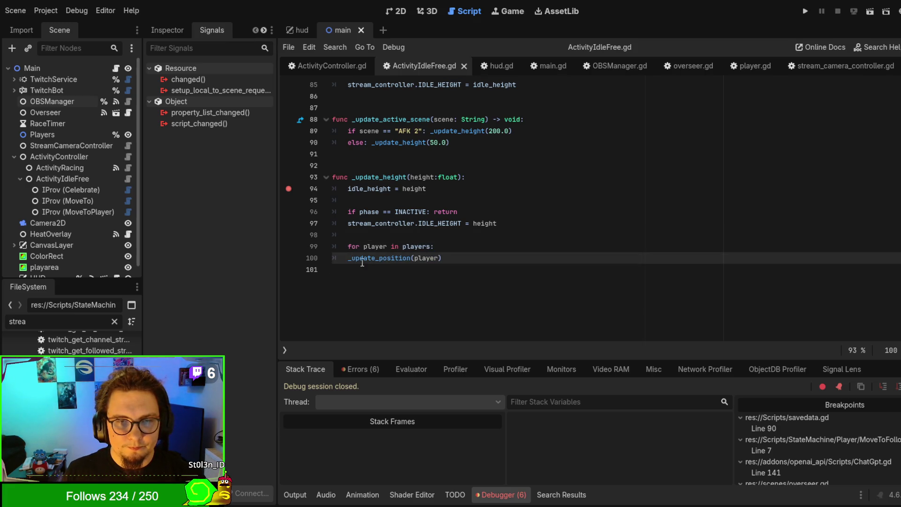
key(Tab)
Move the INACTIVE return onto its own line, drop the blank line, save, and run
click(536, 222)
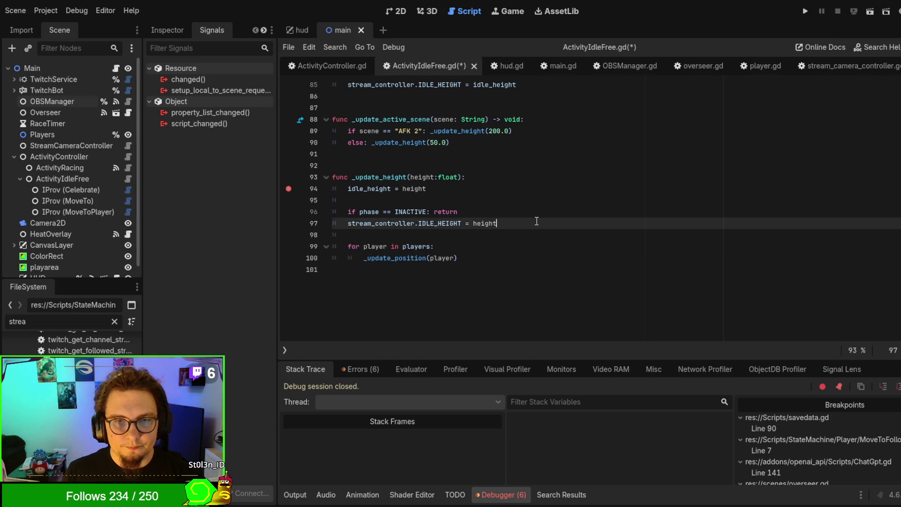
click(528, 217)
key(Return)
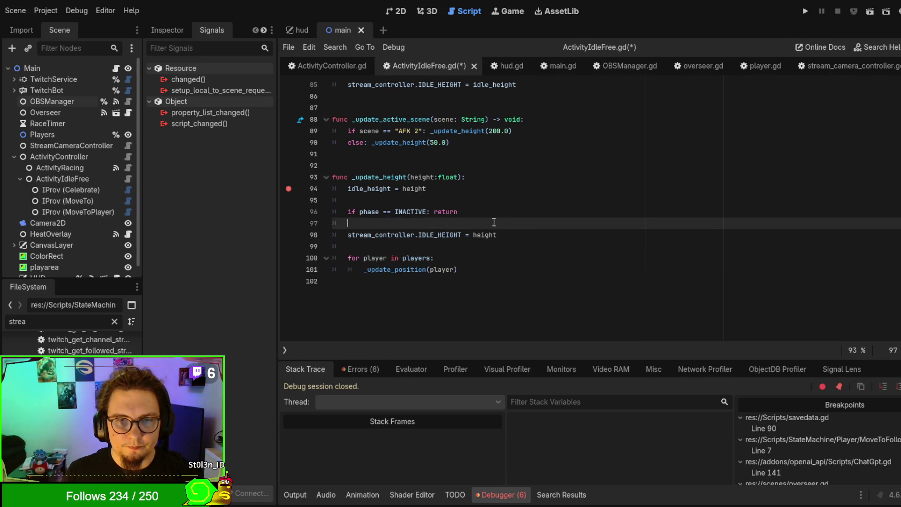
click(430, 211)
key(Return)
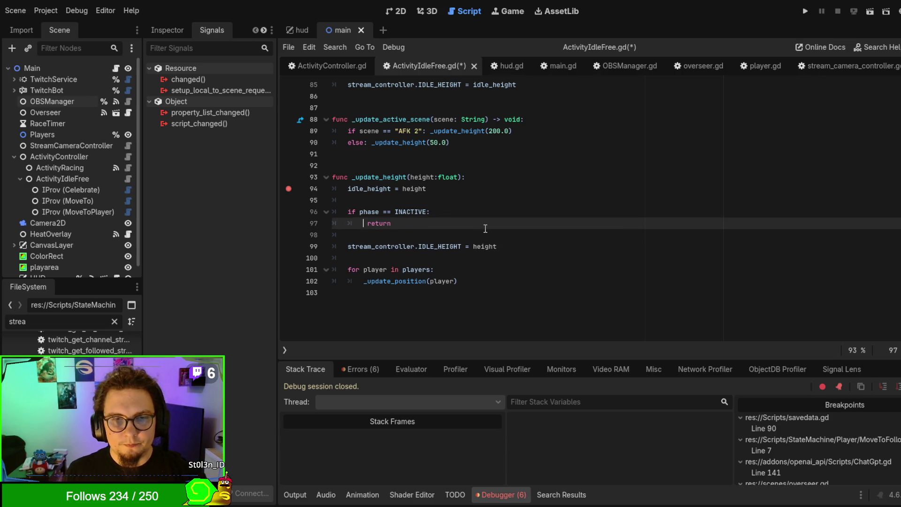
click(536, 262)
key(BackSpace)
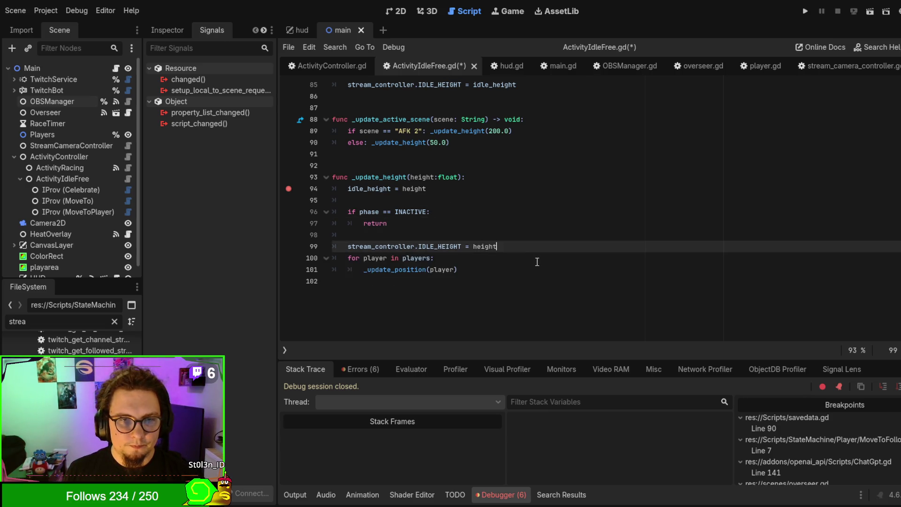
click(519, 214)
key(ctrl+s)
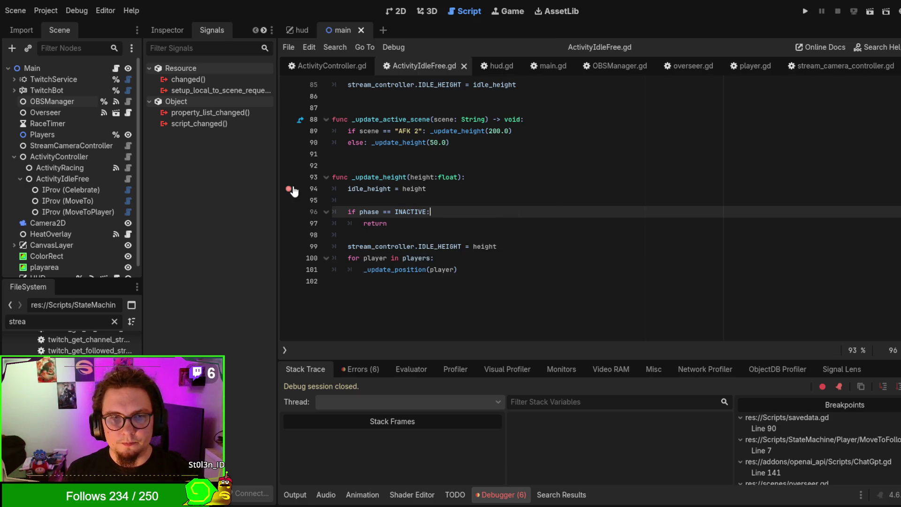
key(F6)
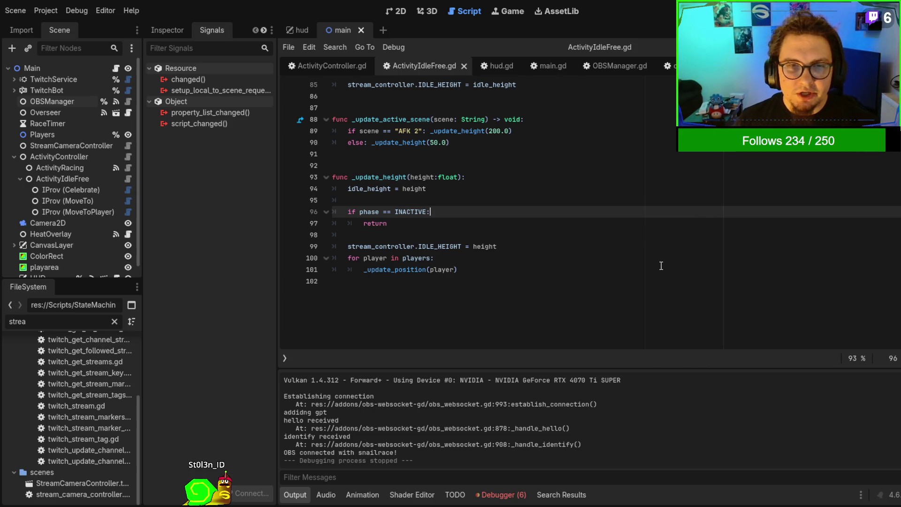
Select the _clamp_pos_to_playarea call to inspect it
scroll(659, 266, up, 3)
scroll(585, 269, up, 4)
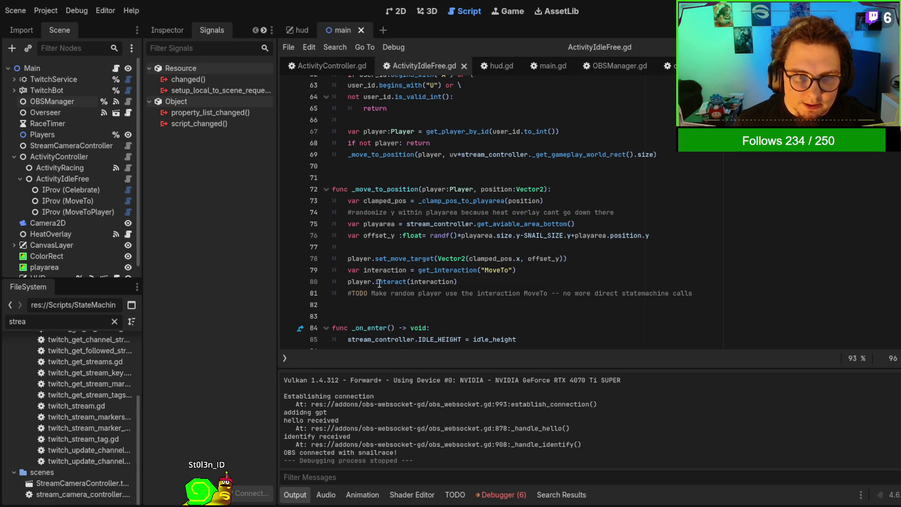
double_click(483, 204)
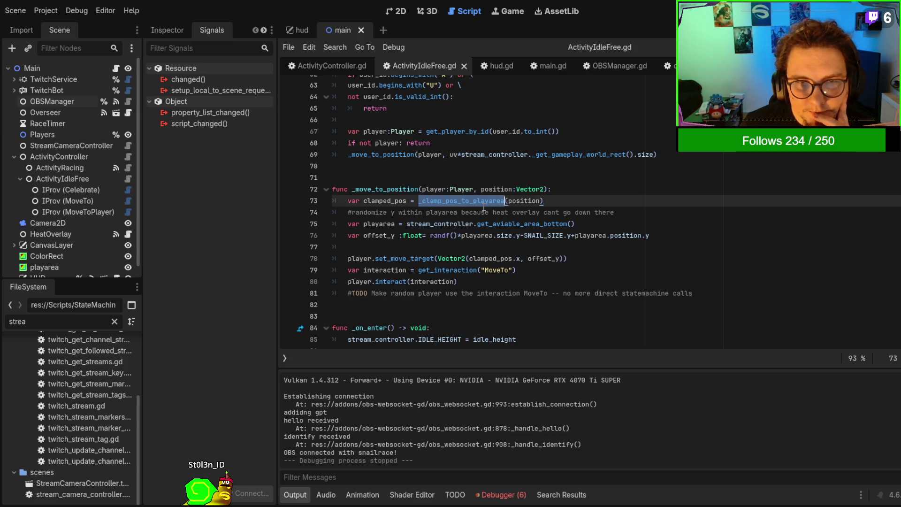
click(465, 201)
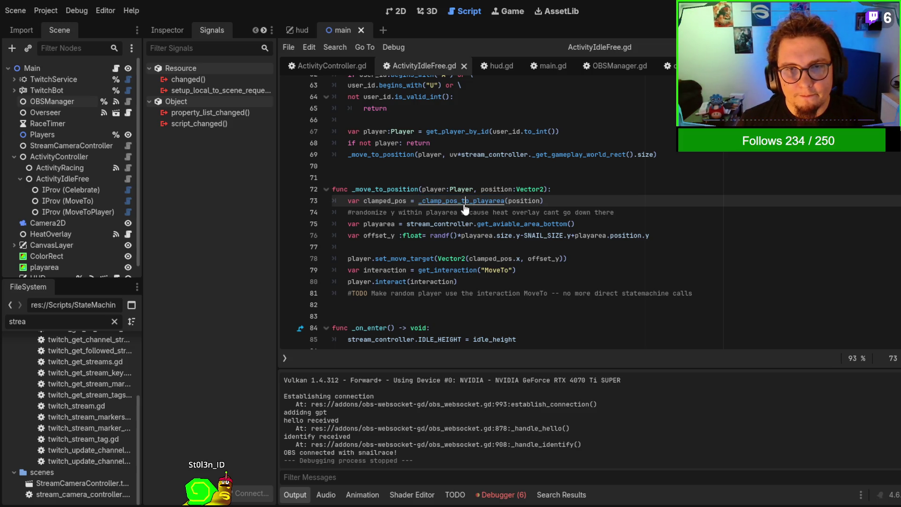
ctrl+click(507, 226)
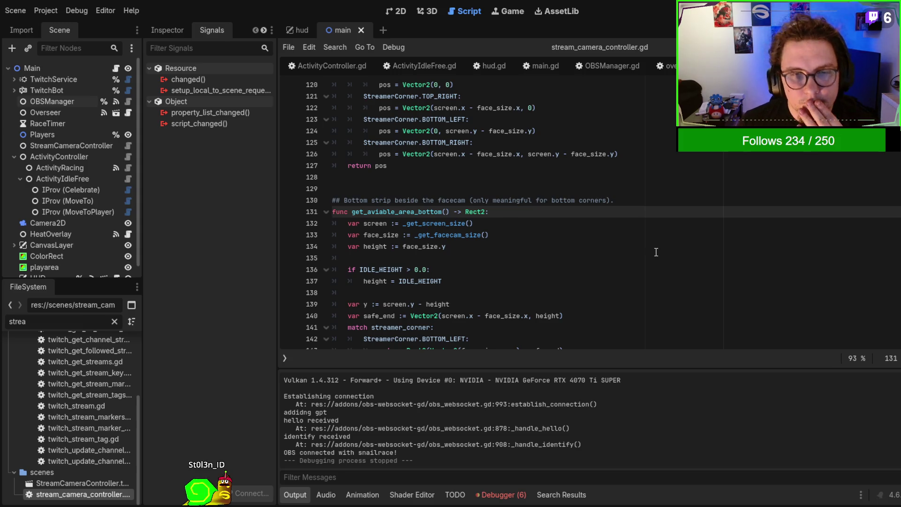
scroll(446, 278, down, 3)
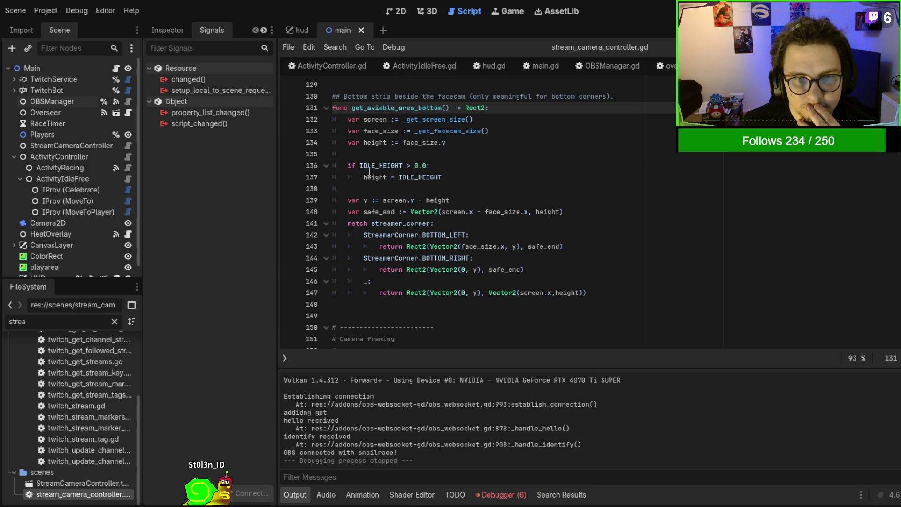
double_click(371, 178)
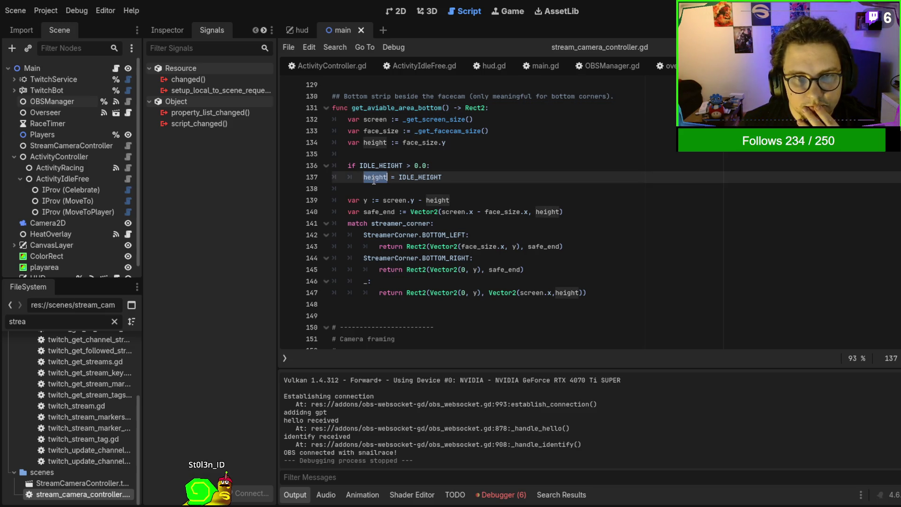
double_click(420, 178)
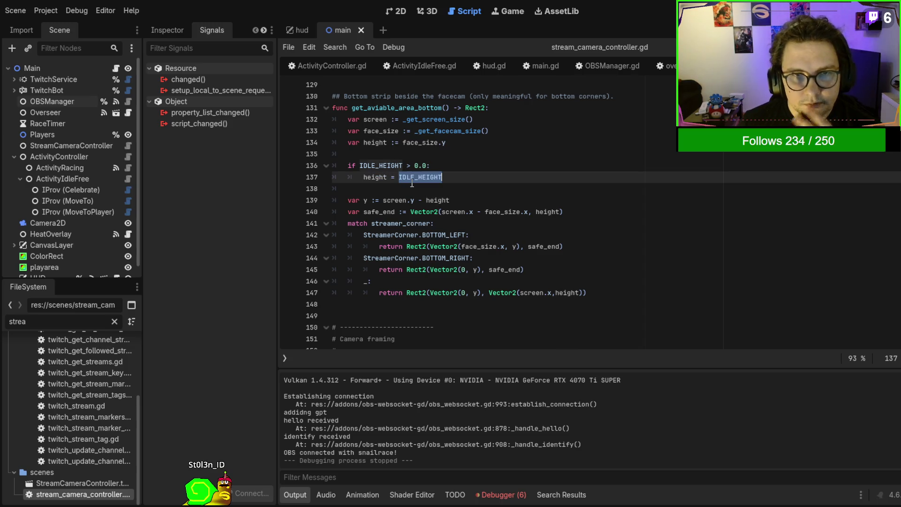
scroll(480, 213, up, 2)
scroll(481, 213, up, 13)
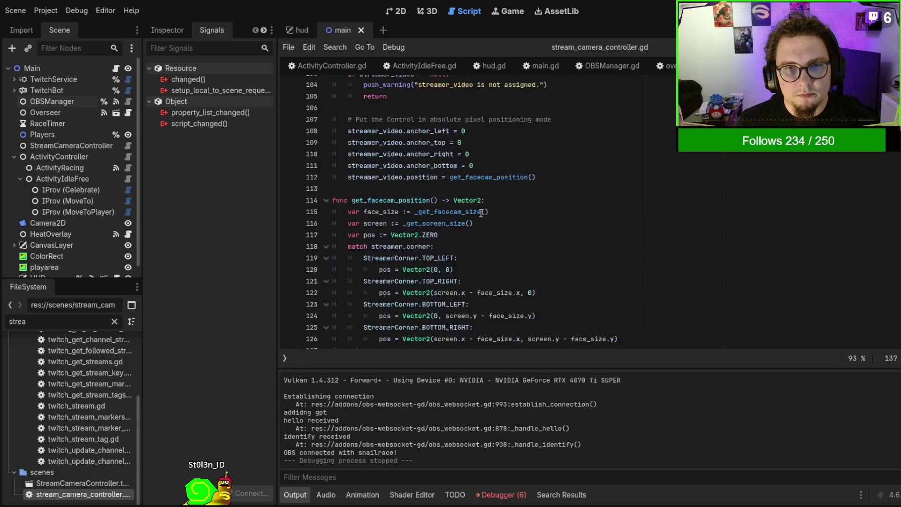
scroll(480, 213, up, 20)
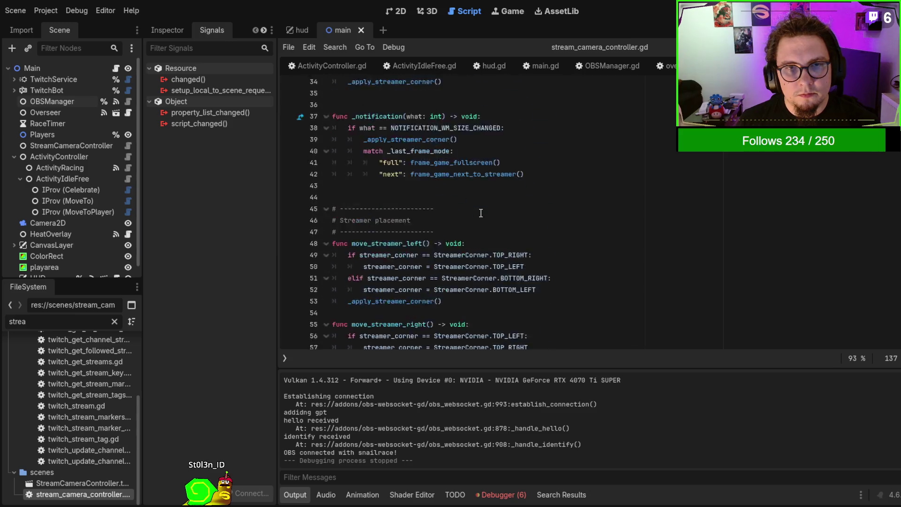
scroll(480, 212, up, 3)
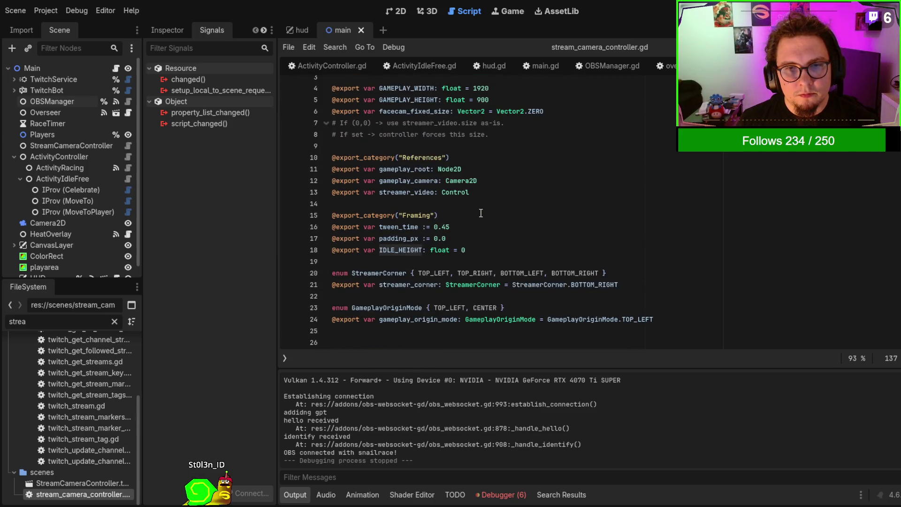
scroll(480, 213, down, 20)
key(alt+Left)
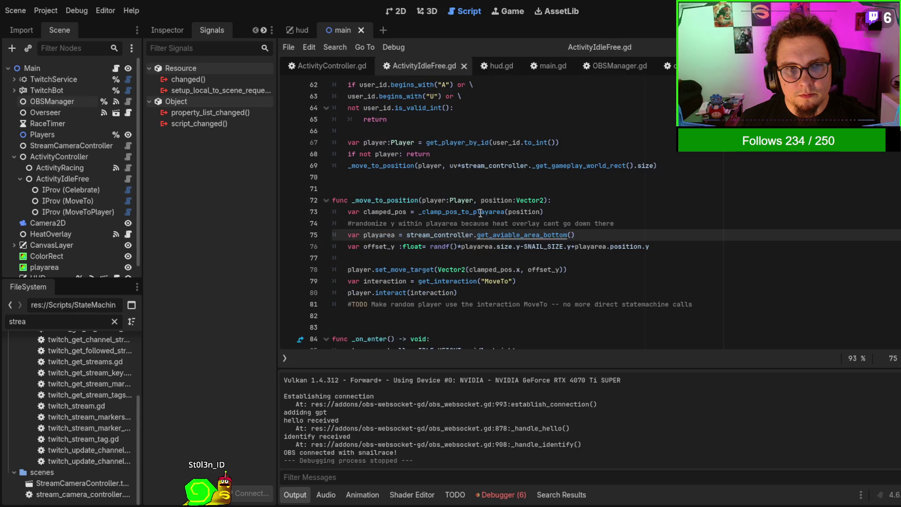
scroll(467, 278, down, 8)
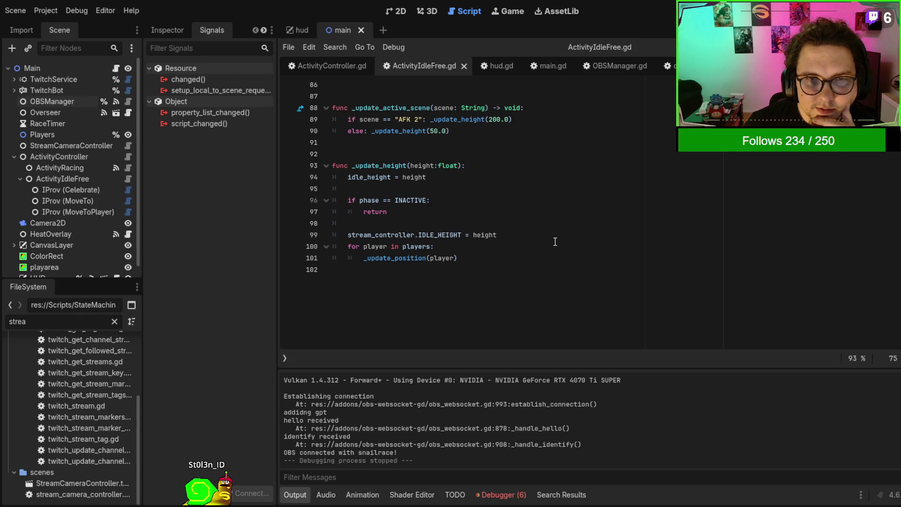
scroll(457, 254, up, 7)
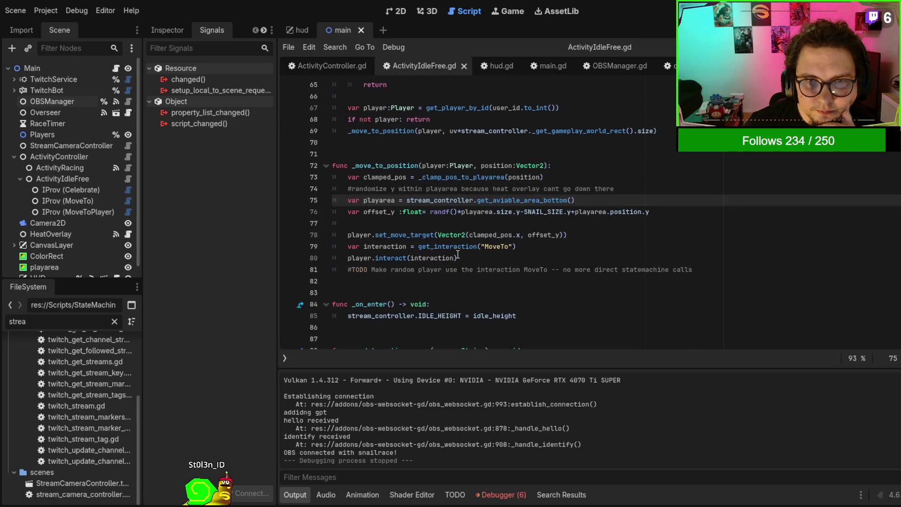
click(505, 178)
Move the clamped_pos line below the playarea line in _move_to_position, then save and run
double_click(465, 177)
drag(585, 178, 604, 165)
key(ctrl+c)
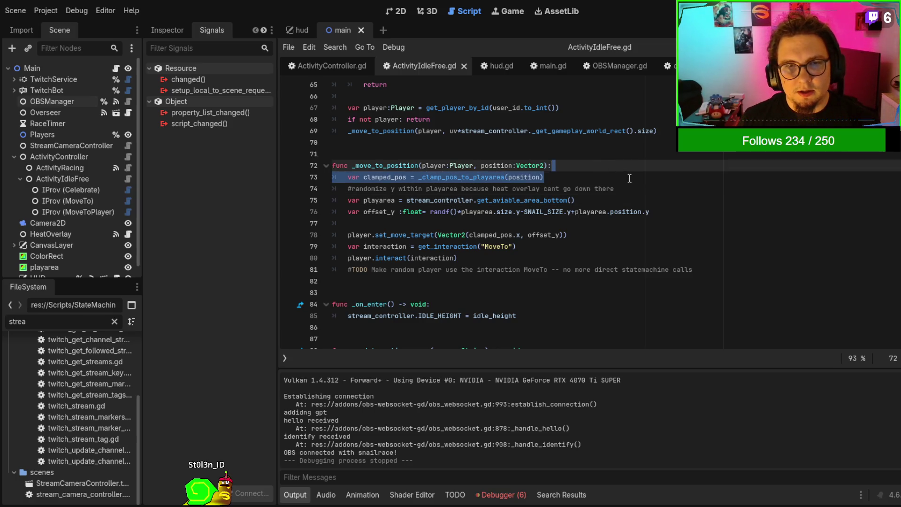
key(BackSpace)
click(631, 199)
click(632, 192)
key(ctrl+v)
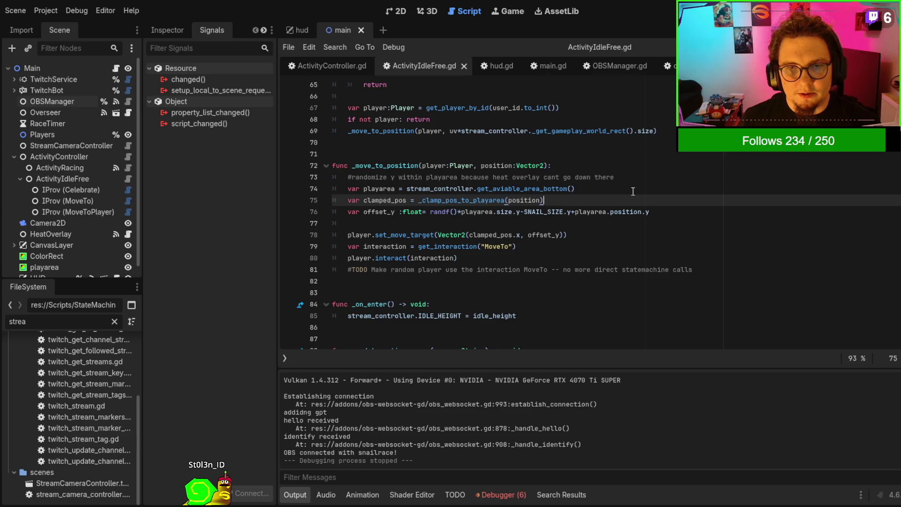
click(636, 176)
drag(636, 176, 642, 168)
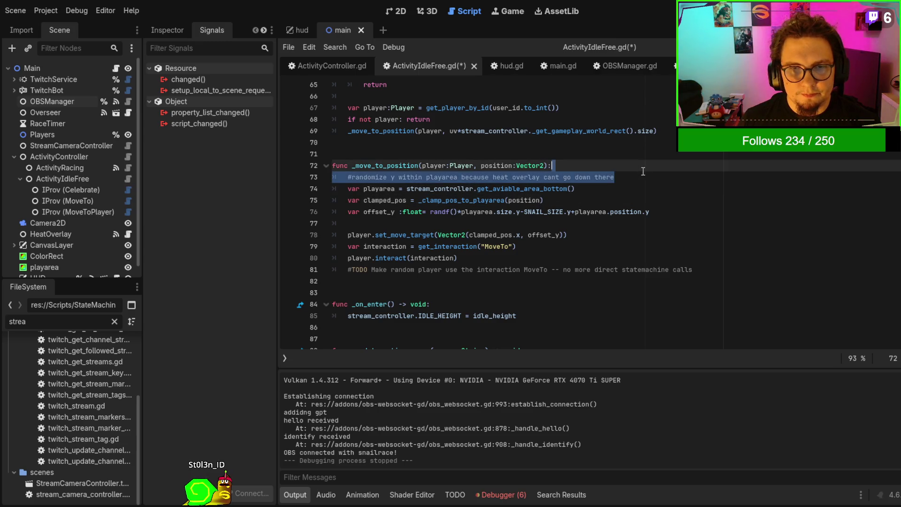
click(642, 185)
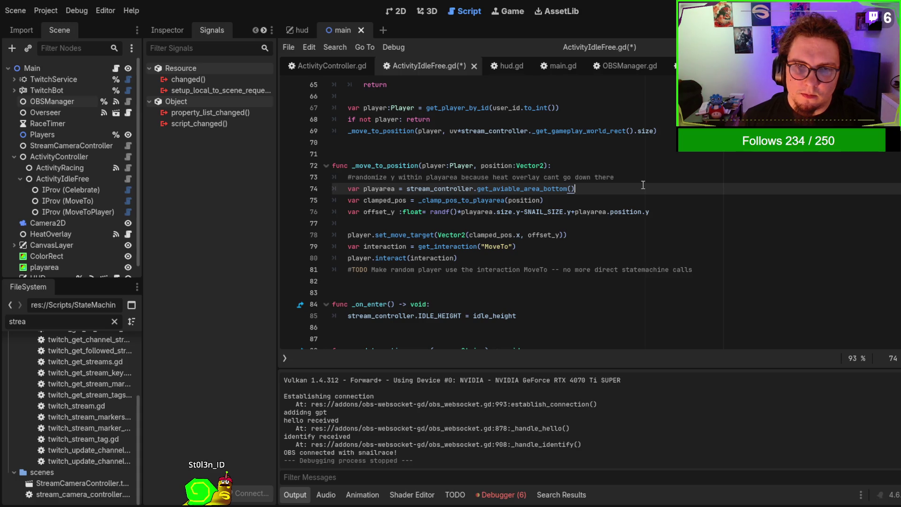
key(F5)
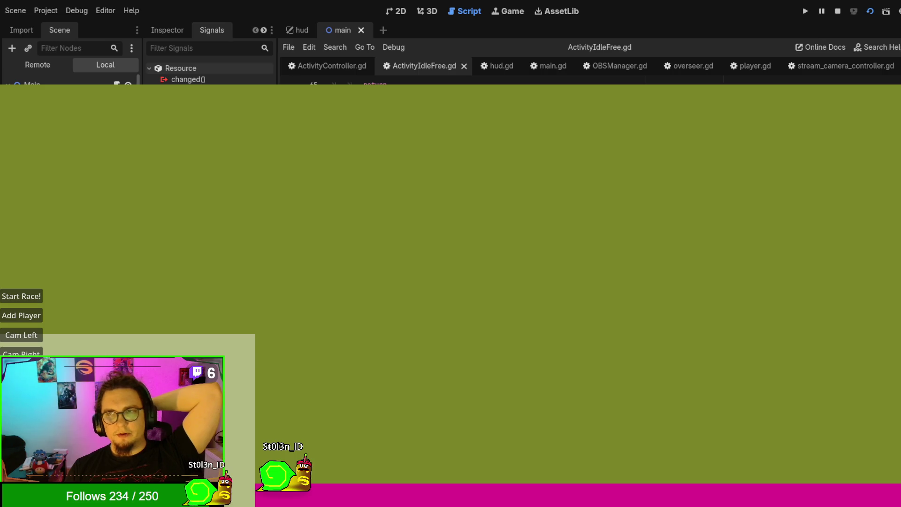
Stop the overlay test run and select IDLE_HEIGHT on line 99 of _update_height
key(F8)
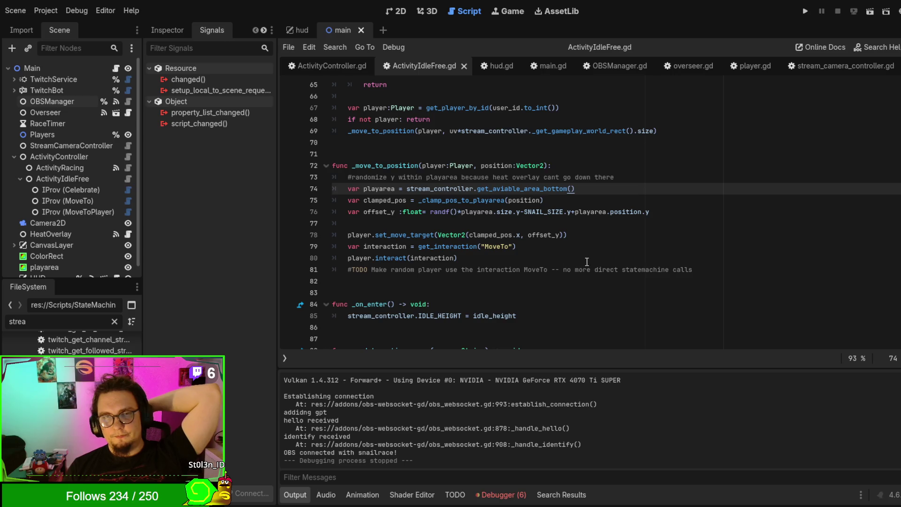
scroll(587, 261, down, 7)
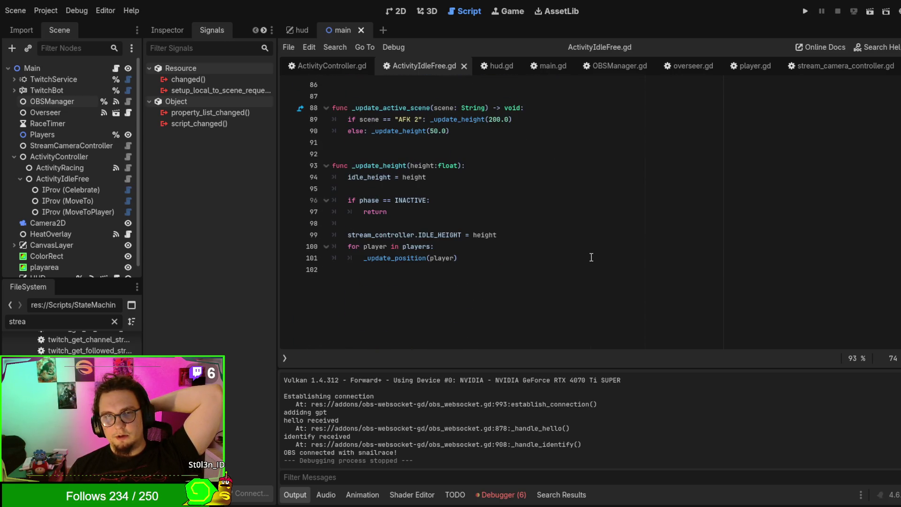
double_click(440, 234)
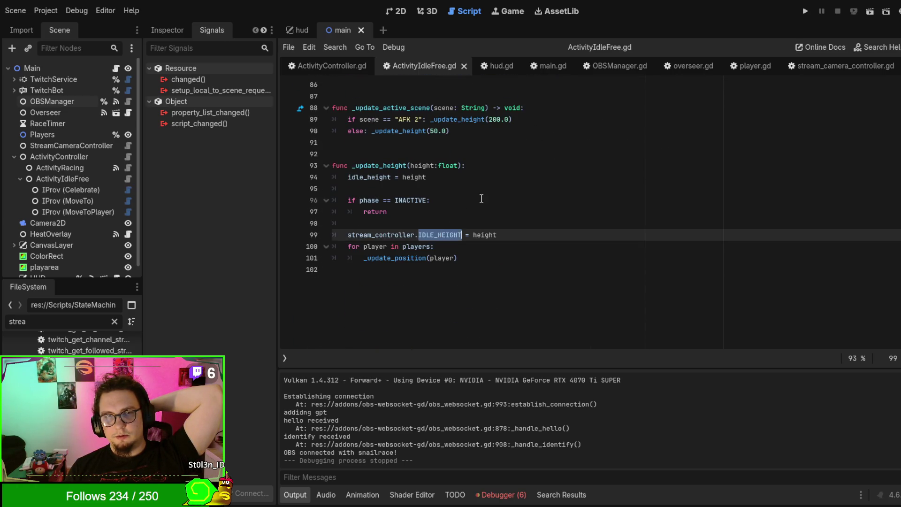
scroll(554, 178, up, 5)
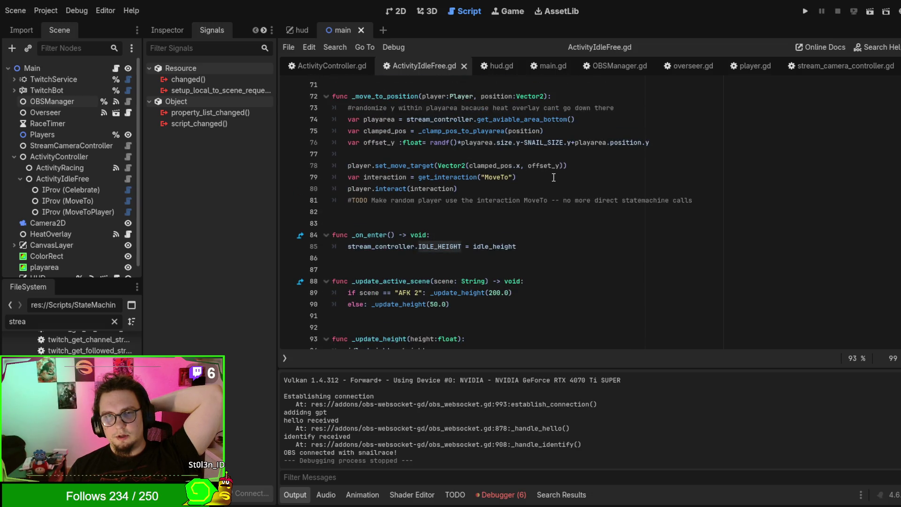
scroll(554, 177, up, 1)
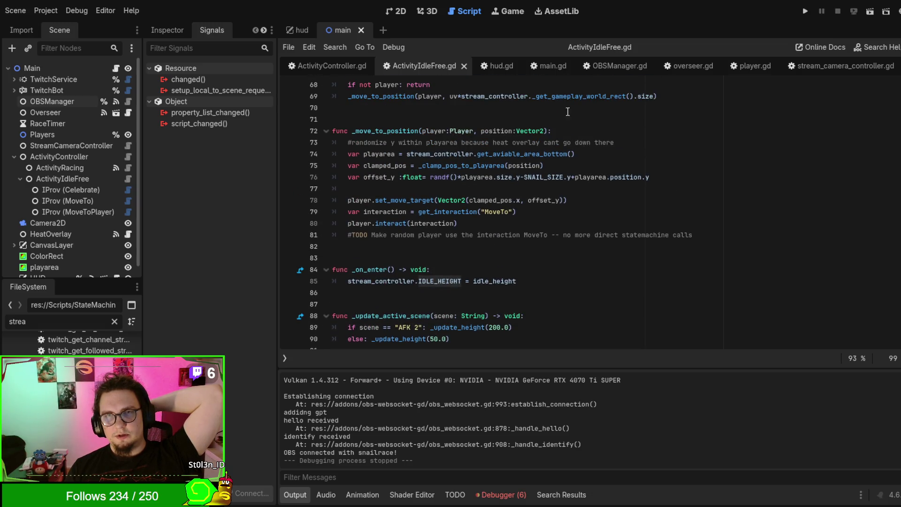
In stream_camera_controller.gd, trace the IDLE_HEIGHT export from line 18 to its use in get_aviable_area_bottom()
click(816, 67)
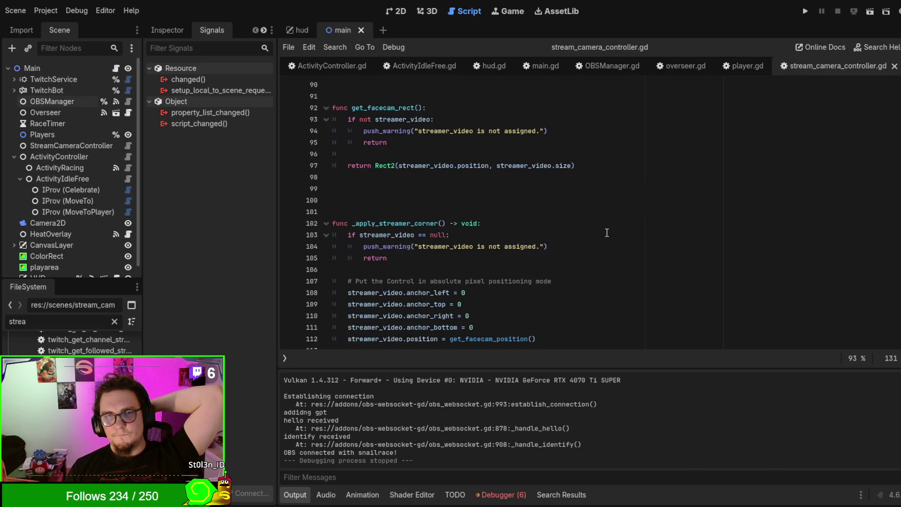
scroll(607, 230, up, 1)
scroll(607, 225, down, 6)
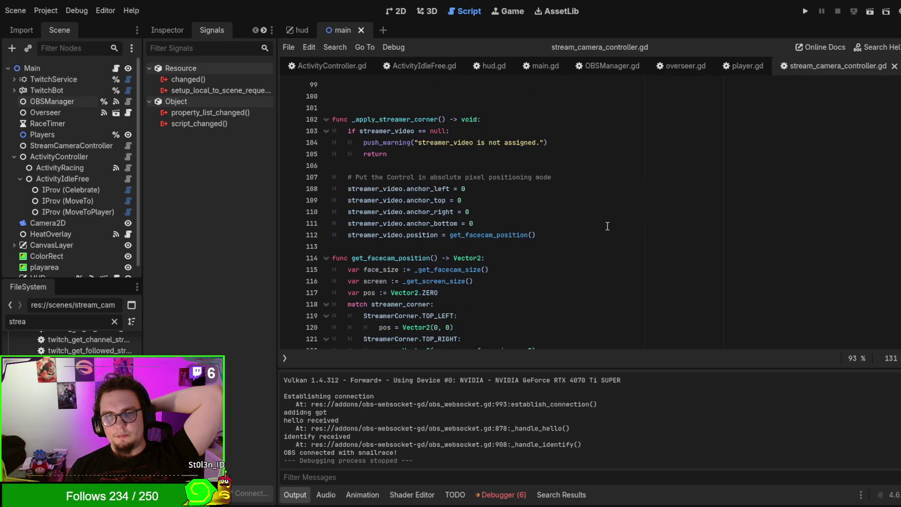
scroll(608, 221, up, 14)
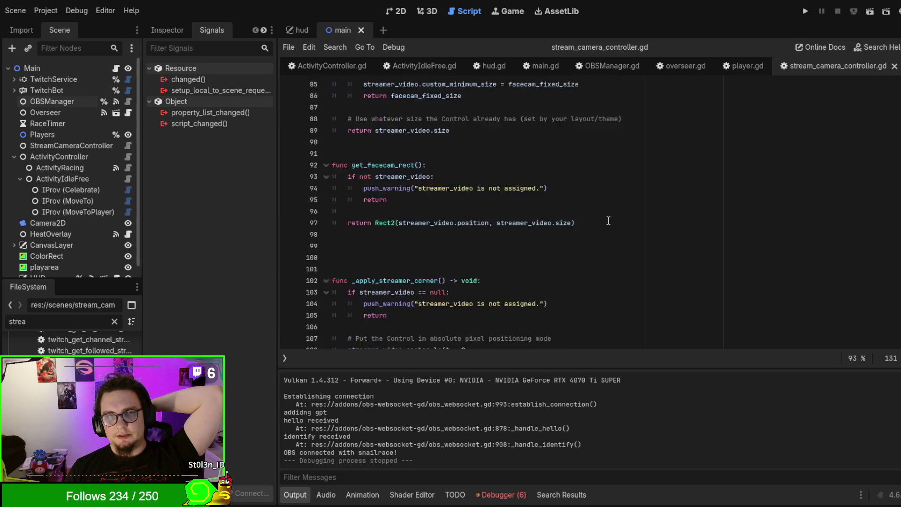
scroll(494, 177, up, 19)
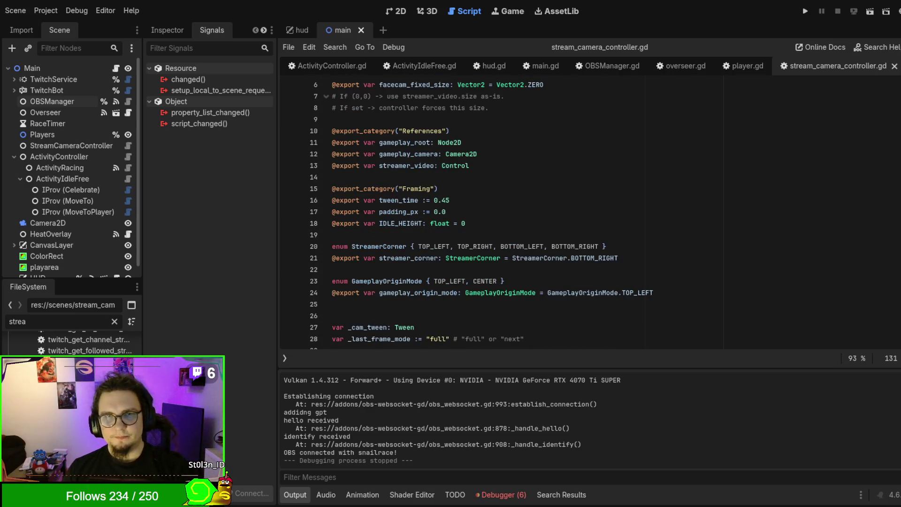
click(378, 229)
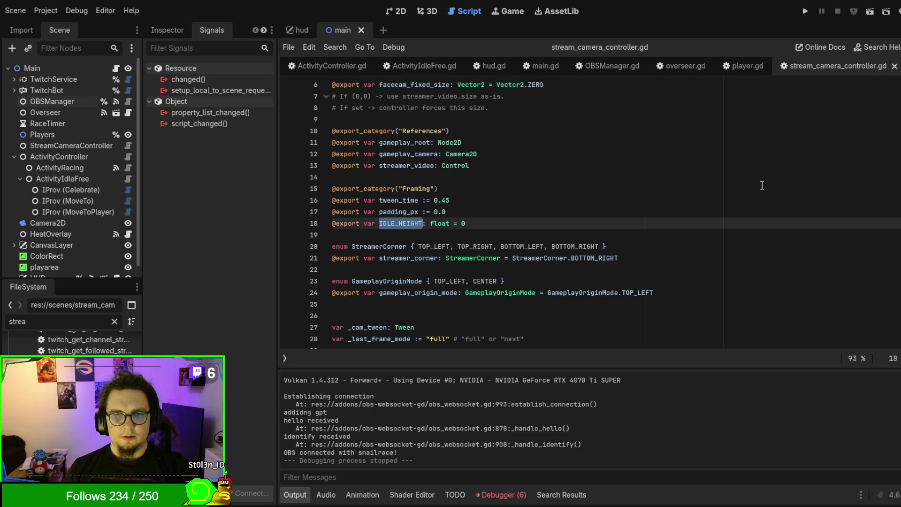
key(ctrl+d)
key(ctrl+d)
scroll(760, 186, down, 2)
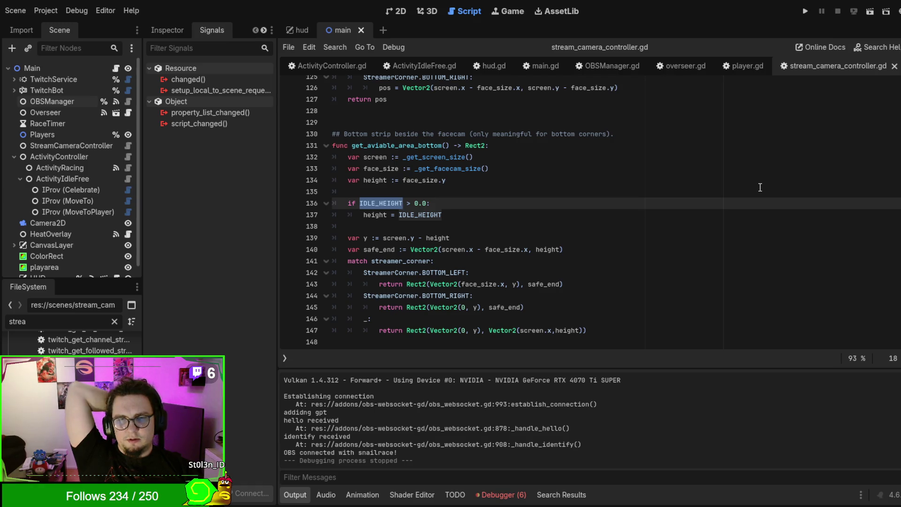
triple_click(395, 146)
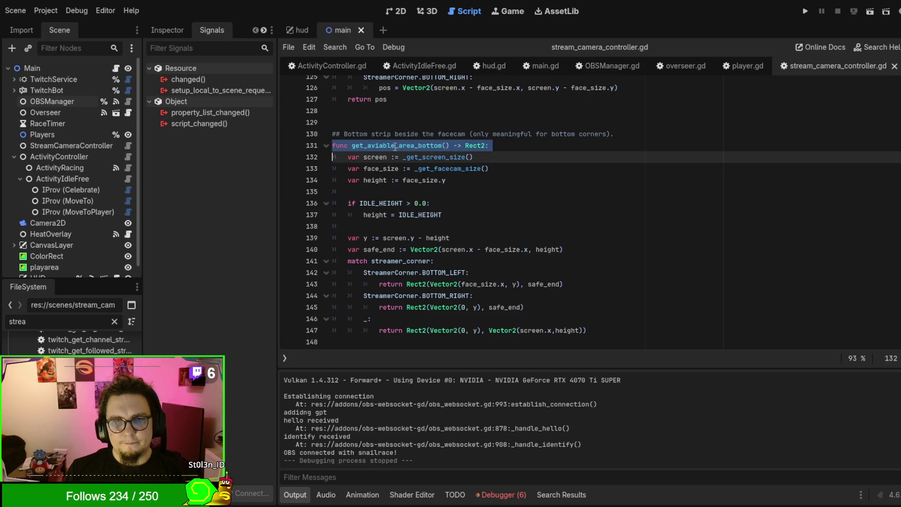
Search stream_camera_controller.gd for the next get_aviable_area_bottom match
click(395, 146)
double_click(387, 141)
key(ctrl+f)
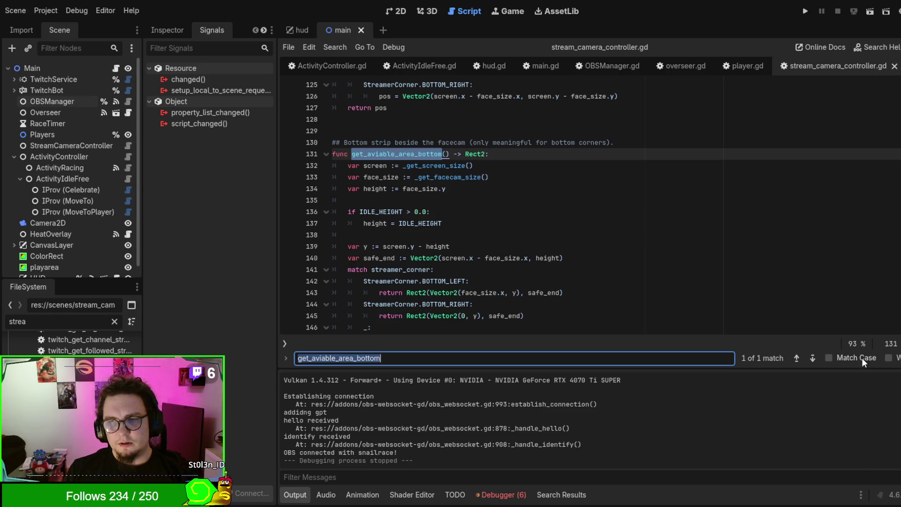
click(814, 357)
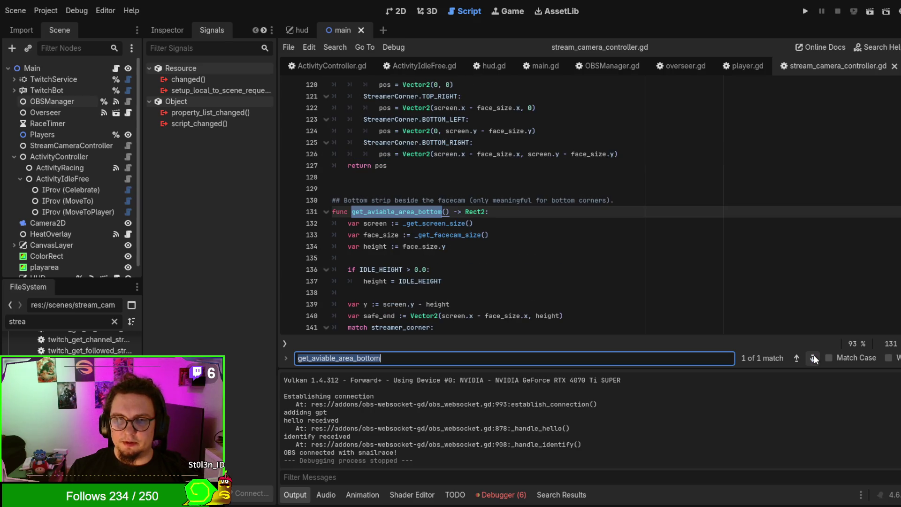
click(648, 165)
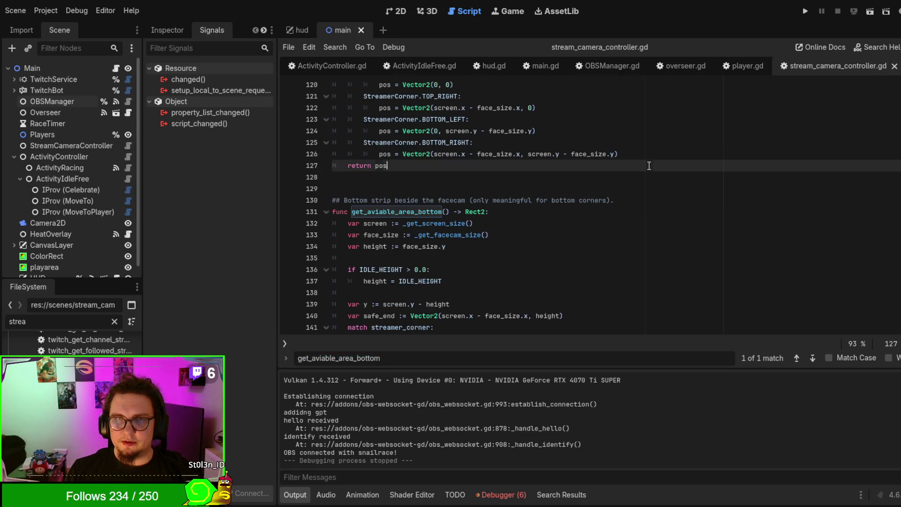
In ActivityIdleFree.gd, jump from the _update_height call to its definition
click(425, 66)
scroll(534, 234, down, 3)
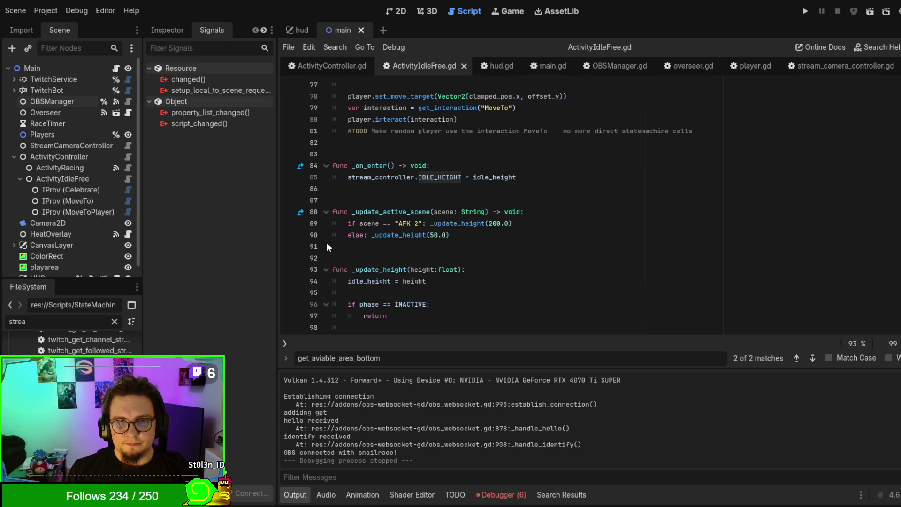
click(398, 235)
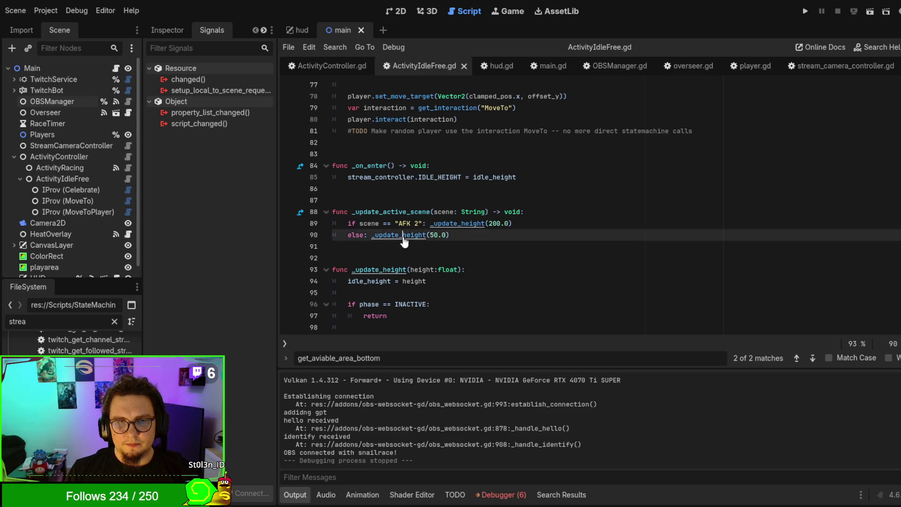
ctrl+click(399, 235)
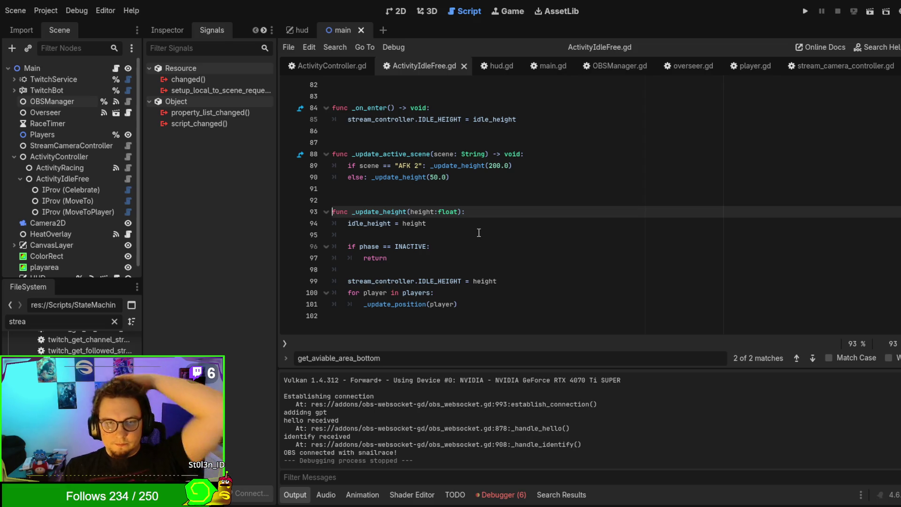
Add a breakpoint on line 33 in _update_position and run the project
scroll(479, 233, up, 2)
scroll(479, 233, up, 4)
scroll(420, 233, up, 3)
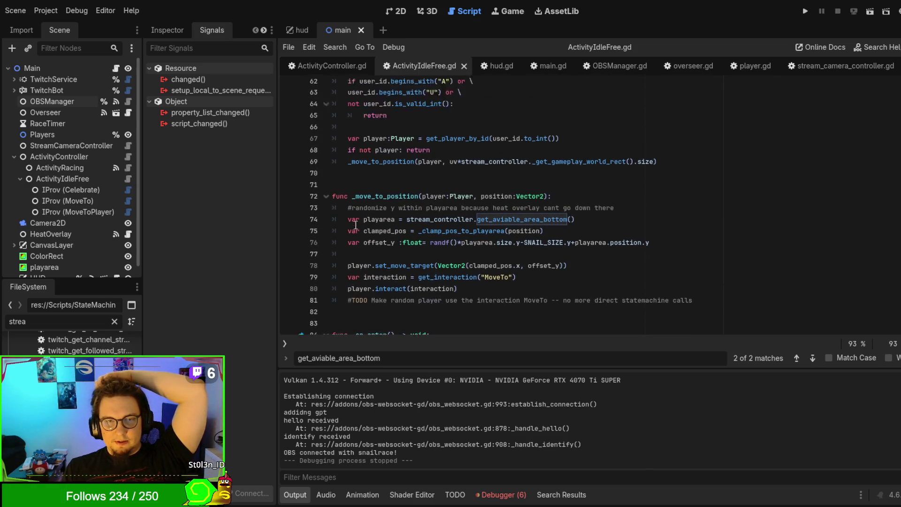
scroll(373, 196, down, 1)
scroll(374, 197, up, 2)
scroll(374, 192, down, 2)
scroll(375, 192, up, 12)
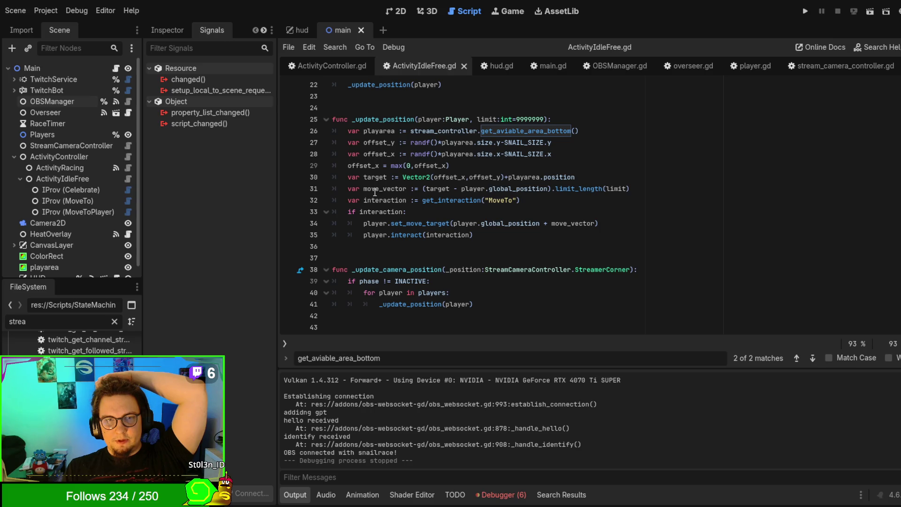
click(287, 212)
click(657, 195)
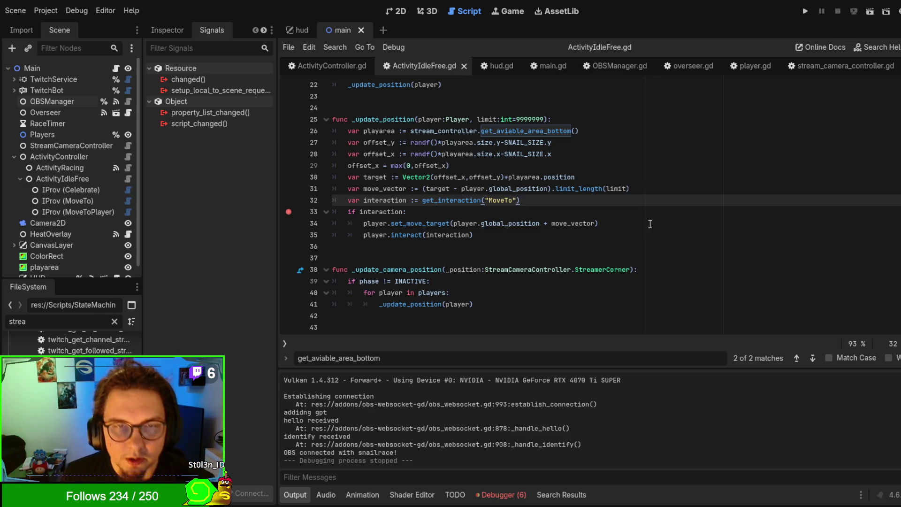
key(F5)
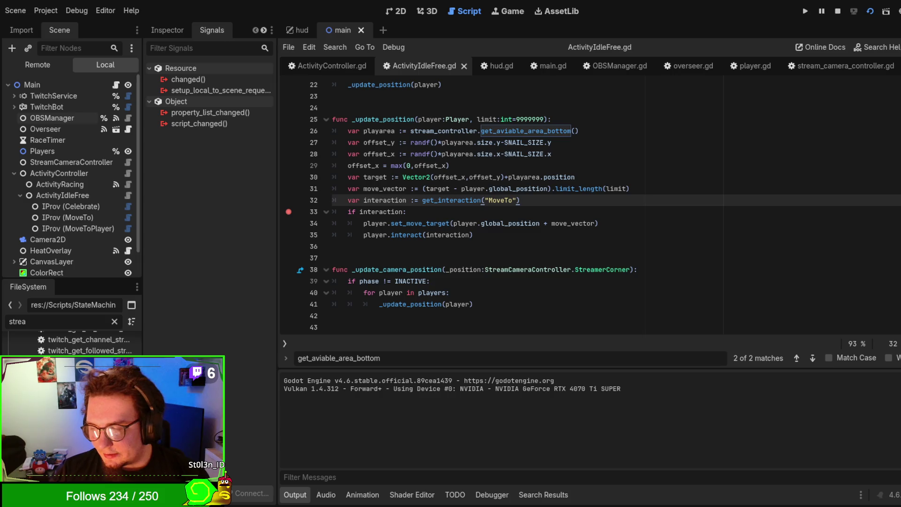